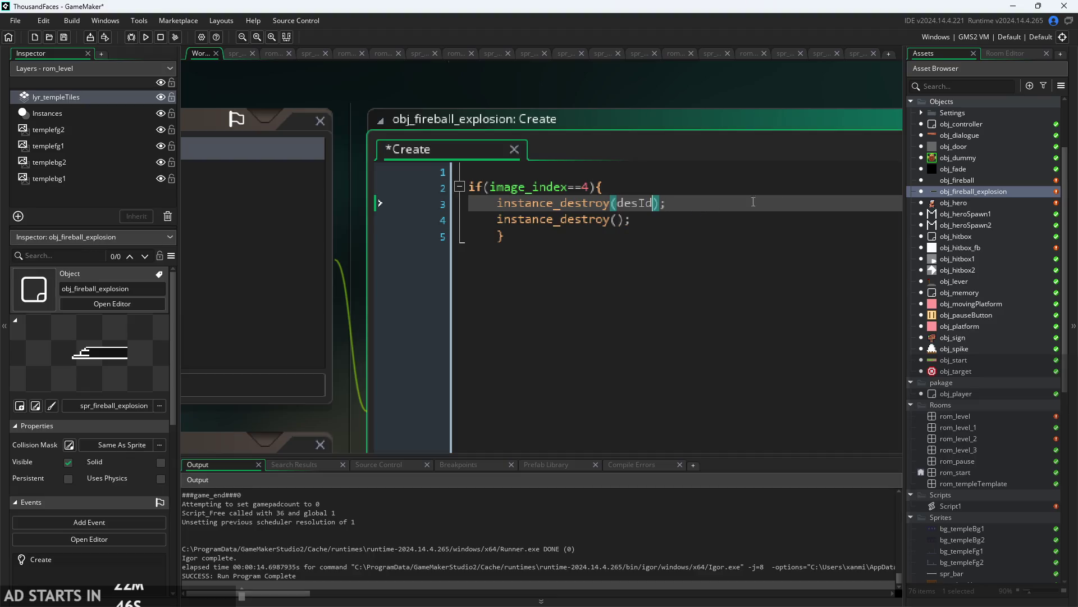
- In obj_fireball's code, add ',desId : id' to the line 17 instance_create_layer struct
scroll(670, 242, down, 1)
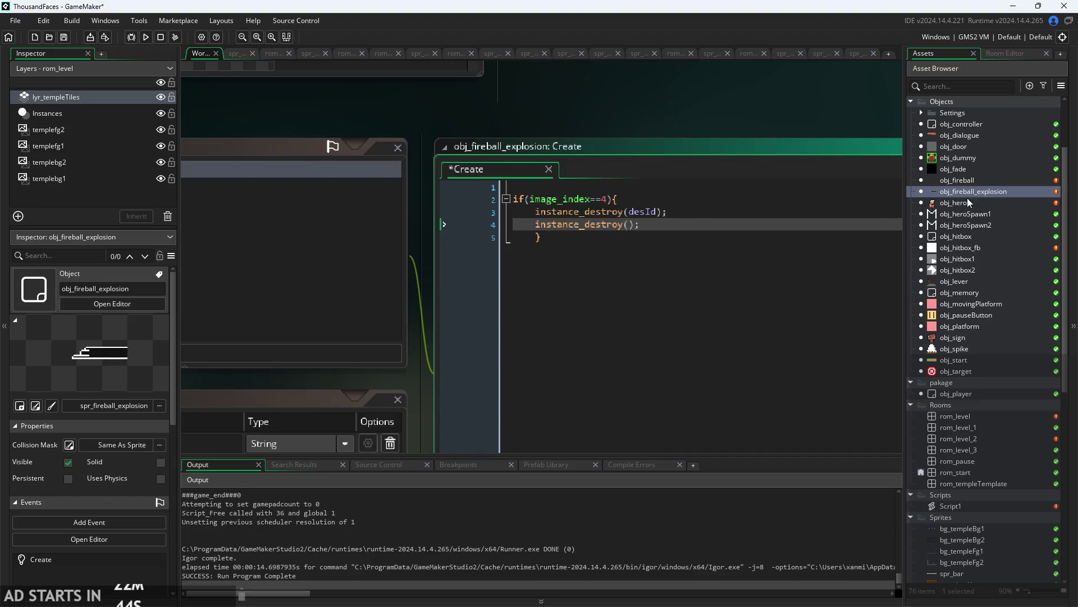
double_click(969, 181)
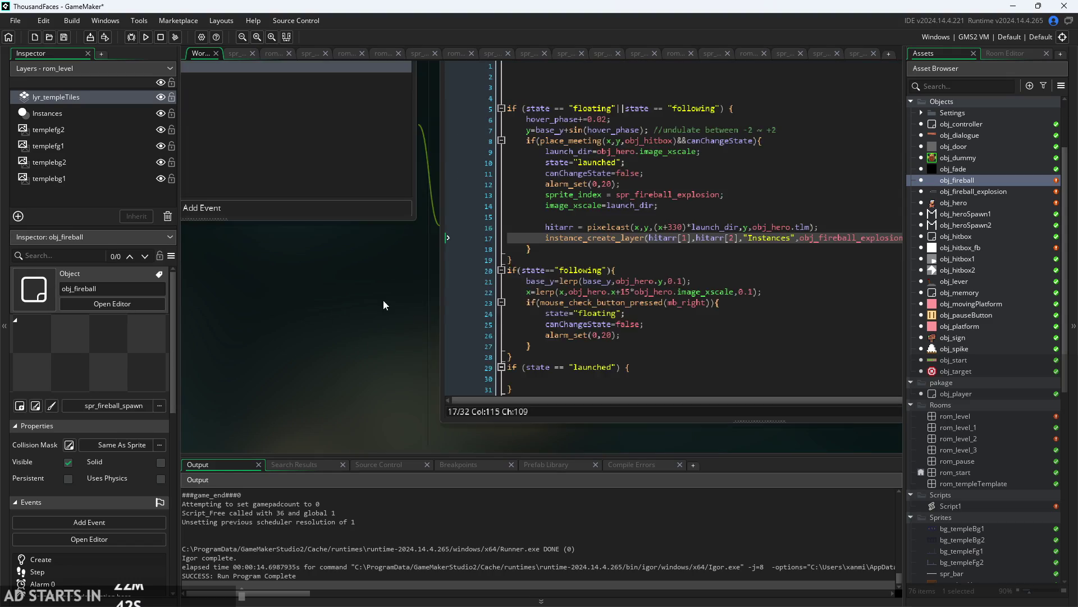
click(822, 212)
scroll(821, 214, up, 2)
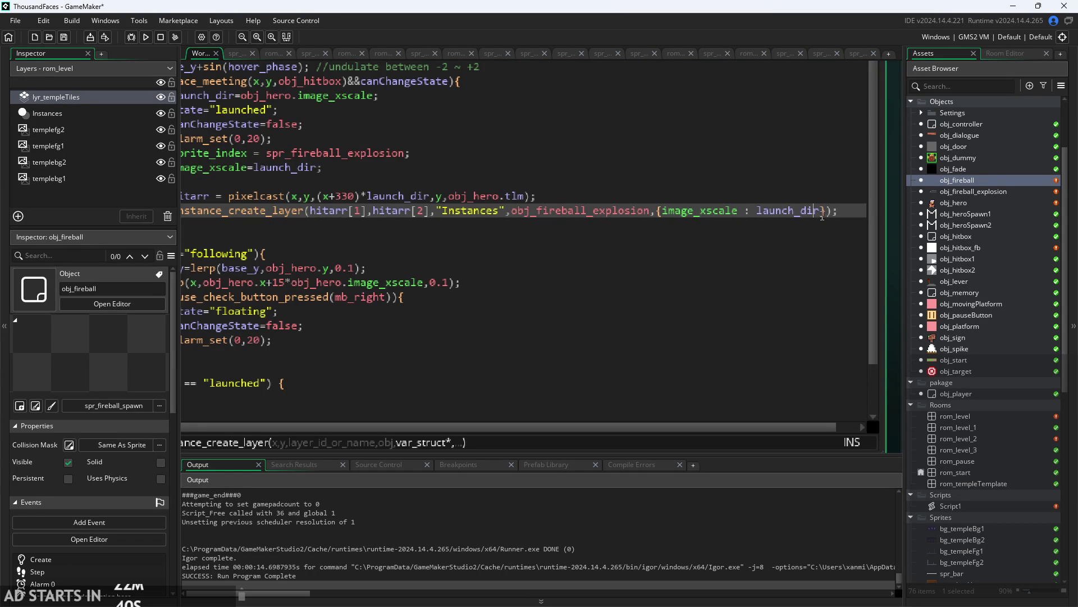
text(,desId : i)
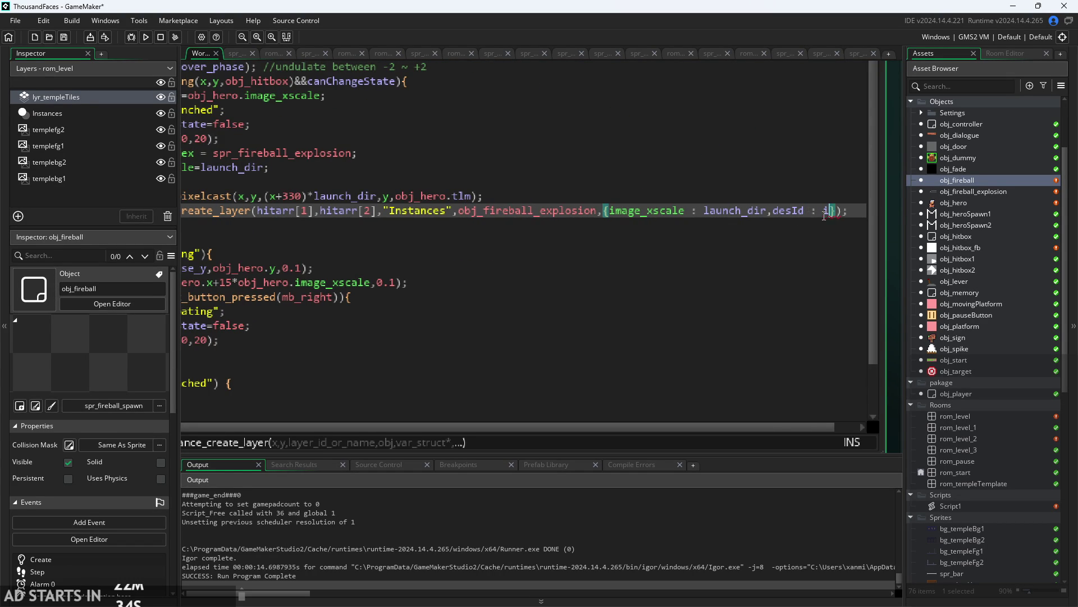
text(d)
- Test-run the game, moving the character left and right and jumping past the beam
key(F5)
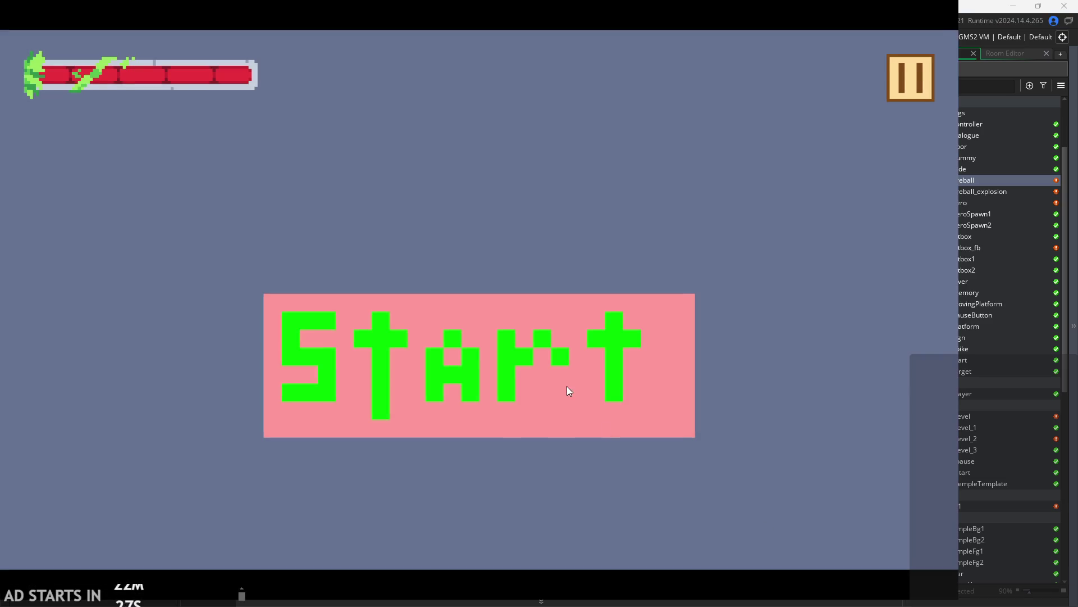
click(569, 387)
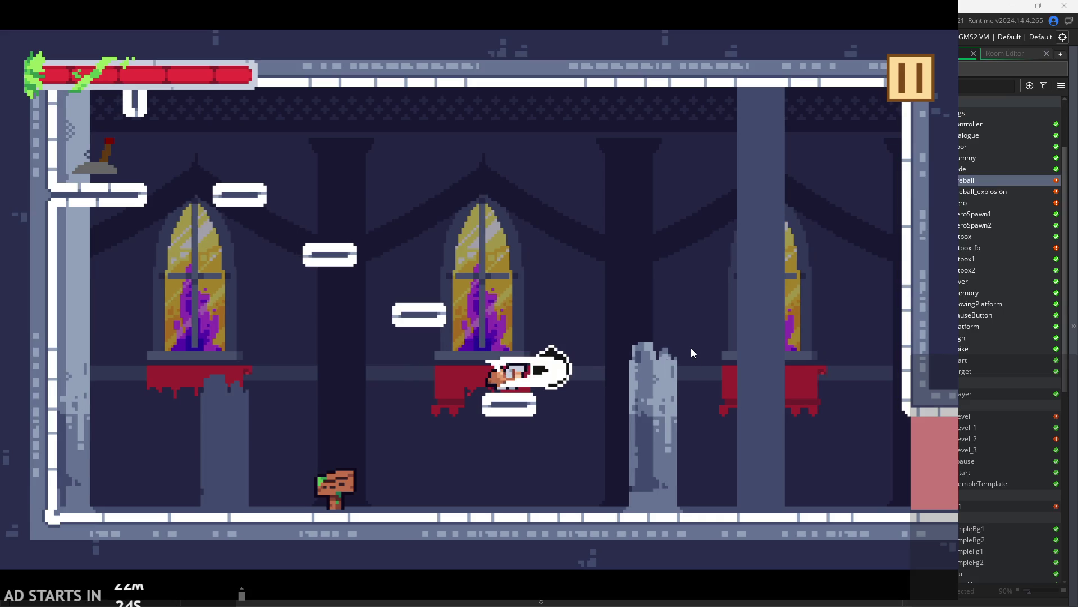
key(Right)
key(Left)
key(Up)
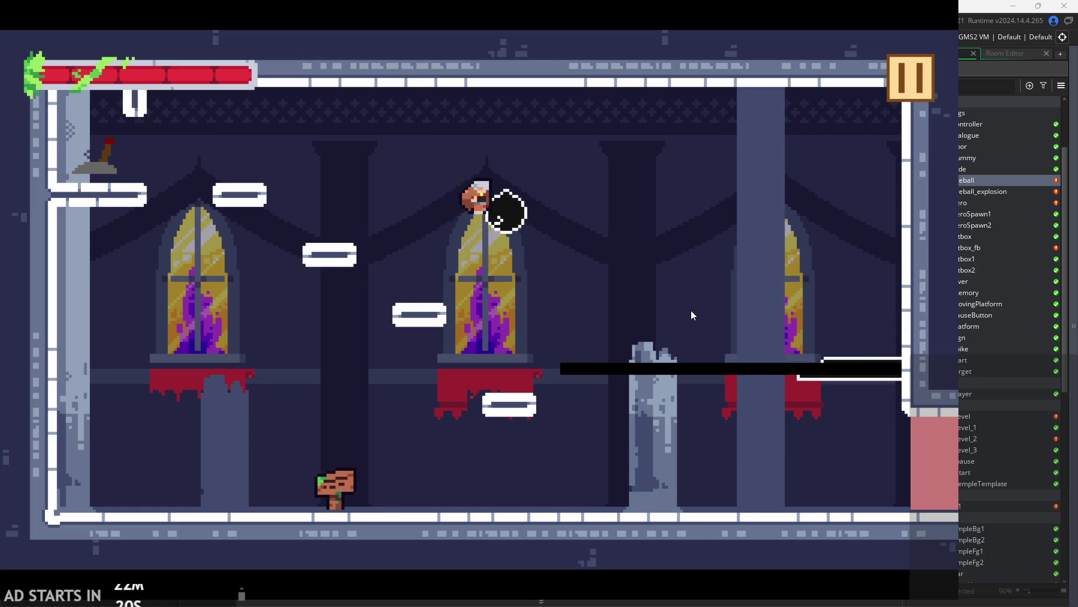
key(Right)
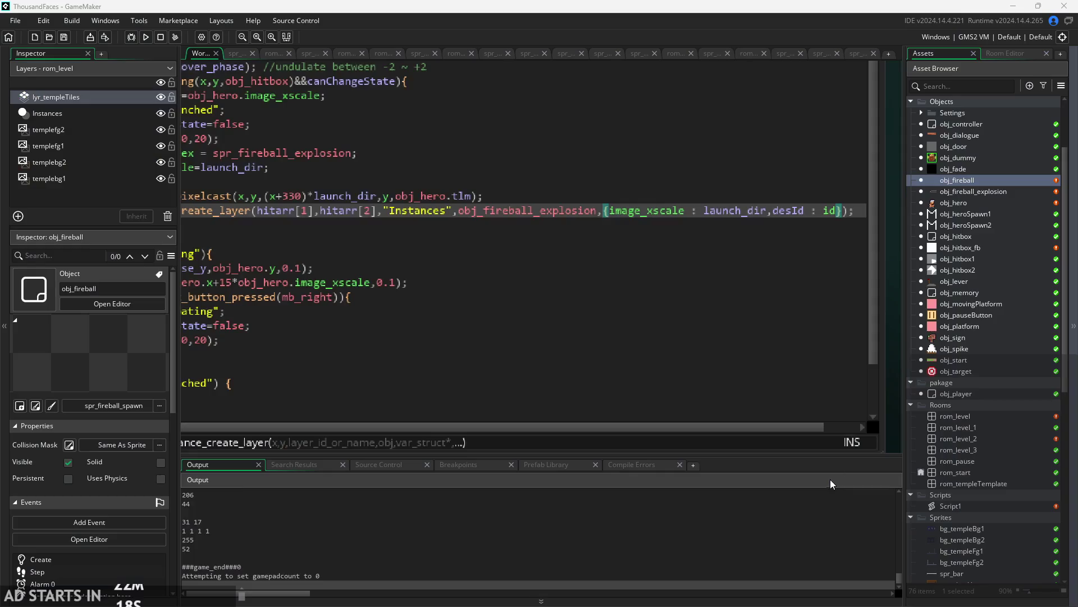
double_click(983, 192)
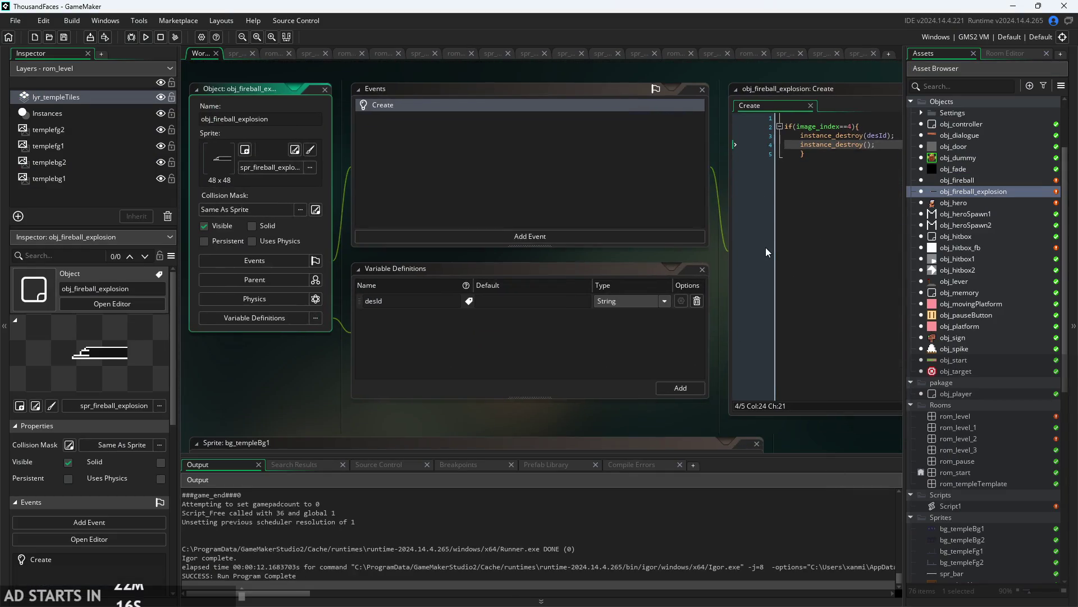
- Change the Create condition's frame number from image_index==4 to image_index==3
click(493, 109)
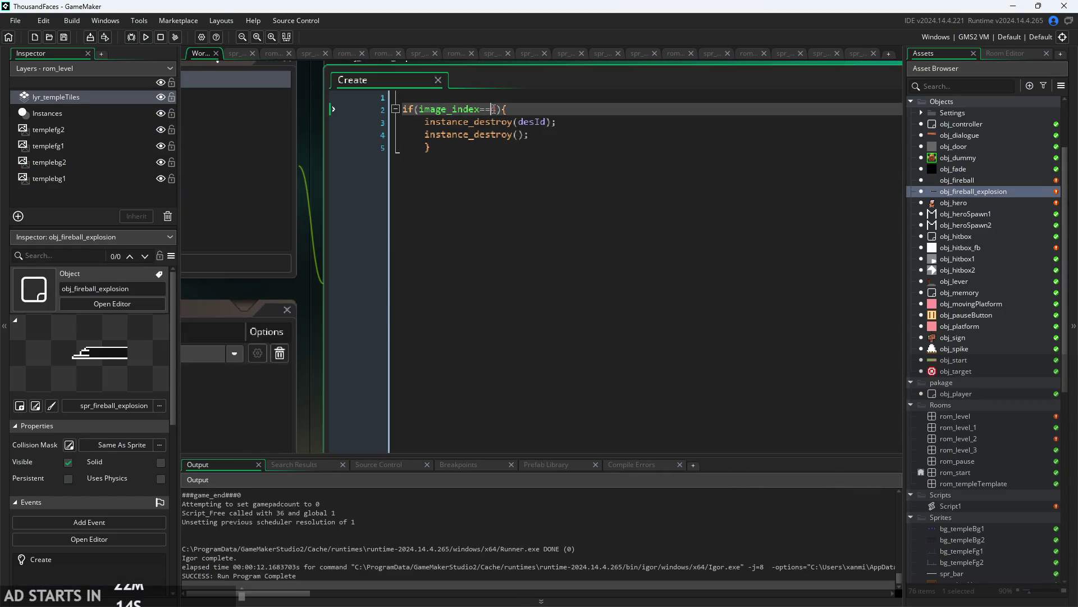
mouse_move(514, 128)
key(BackSpace)
text(3)
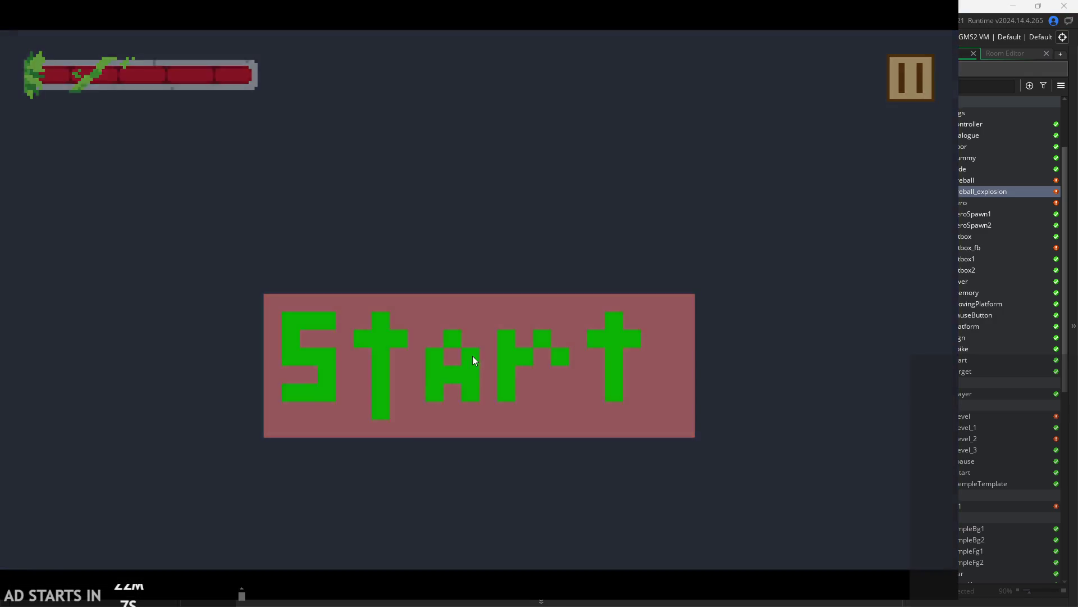
- Play a test run, jumping and dashing across the pillars and platforms, then pause and quit
click(473, 360)
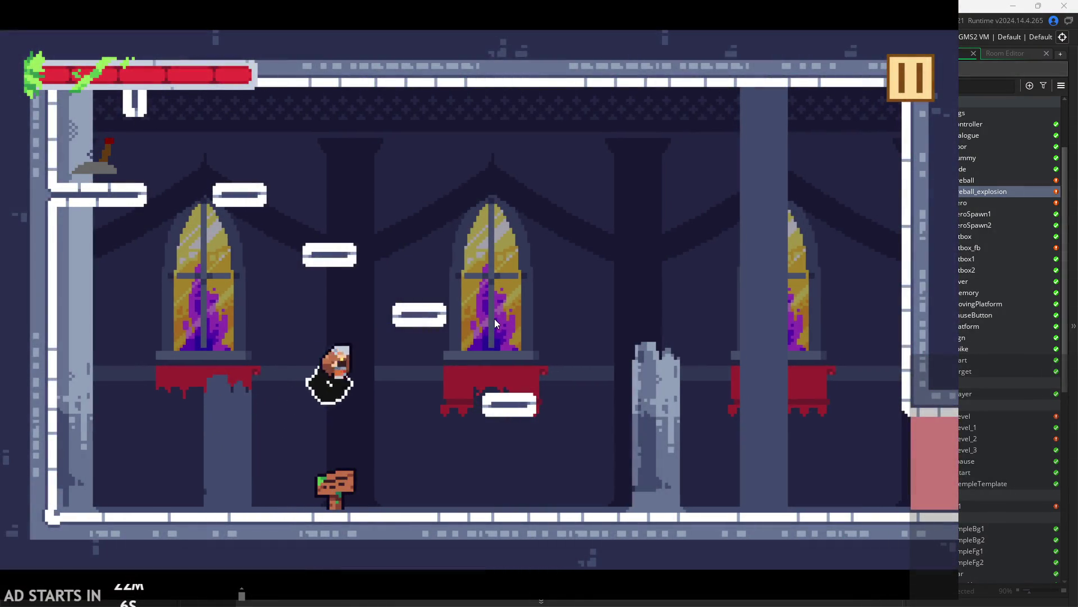
key(Right)
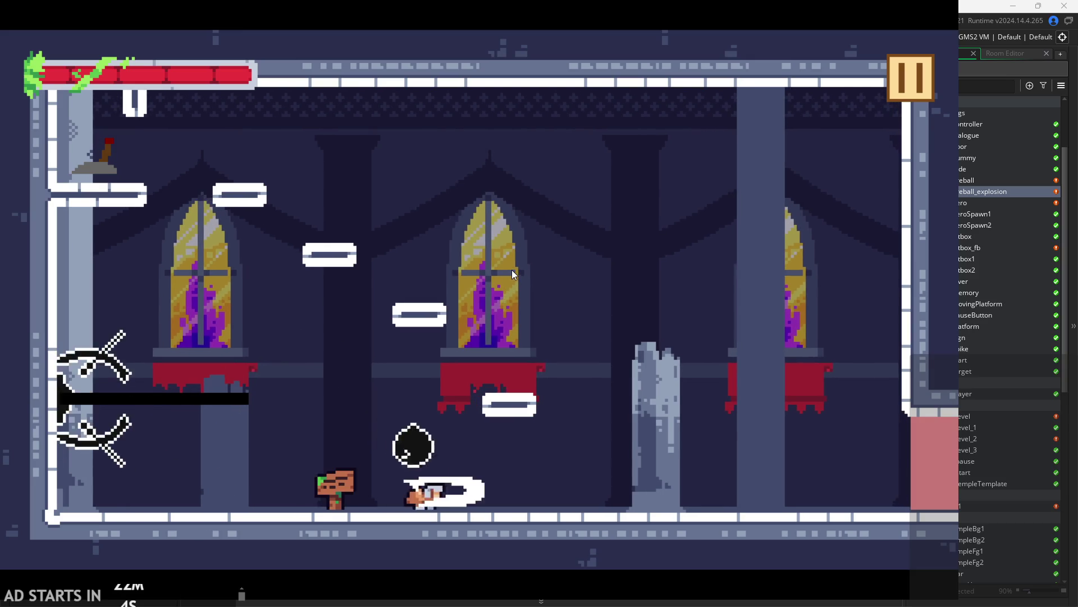
key(Left)
key(Up)
key(Right)
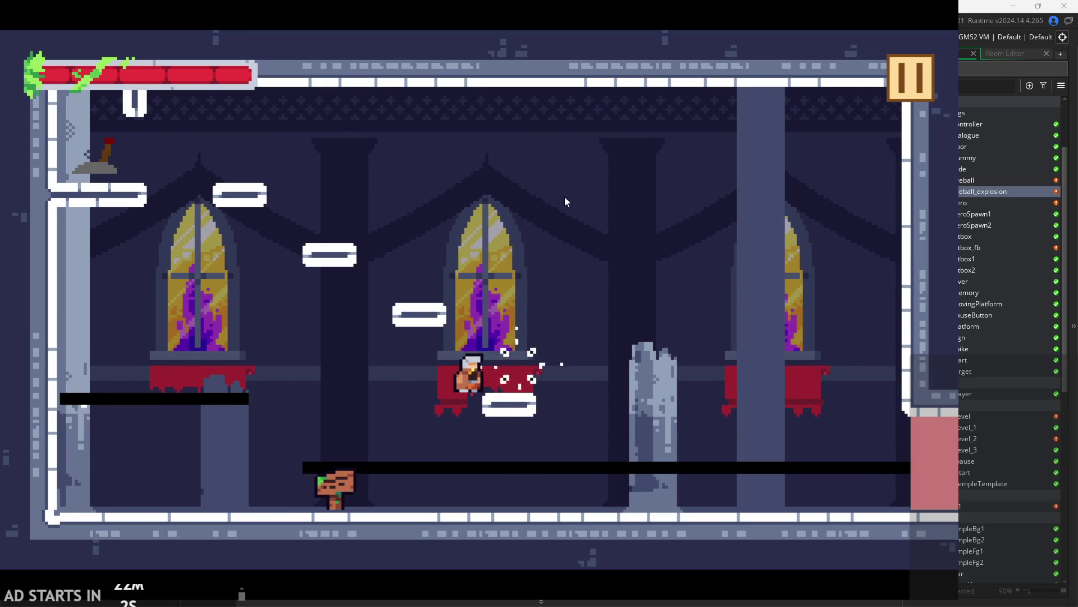
key(Left)
key(Up)
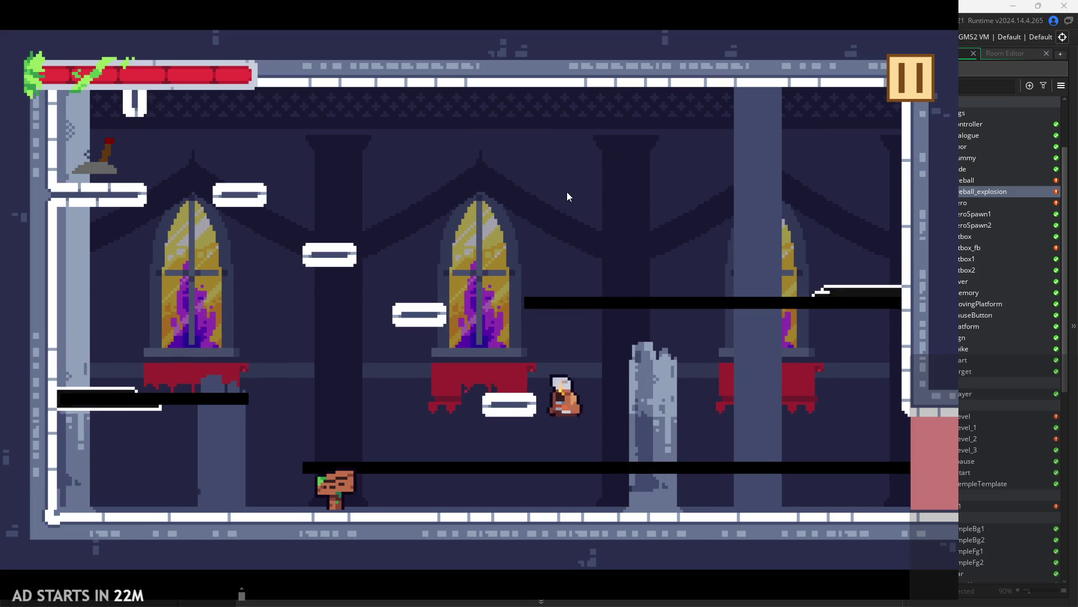
key(Up)
key(Right)
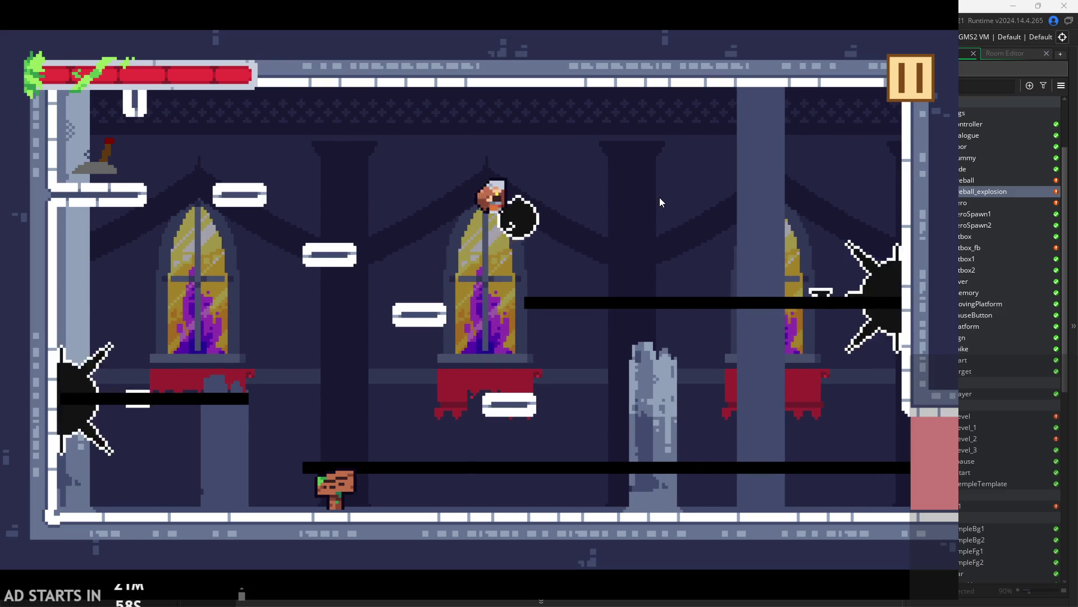
key(Left)
key(Up)
key(Up)
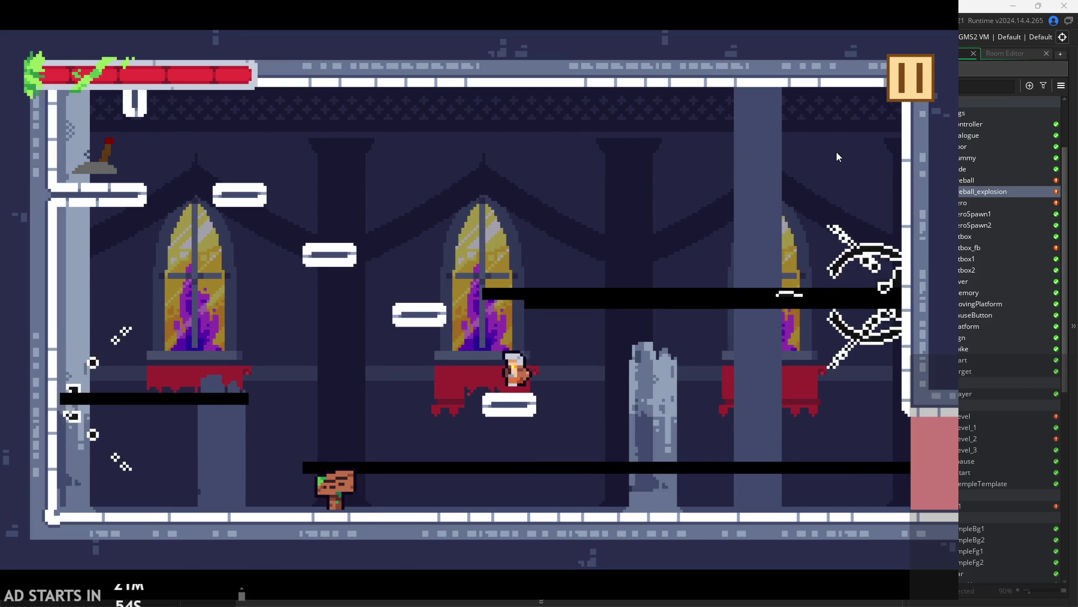
click(907, 81)
click(785, 473)
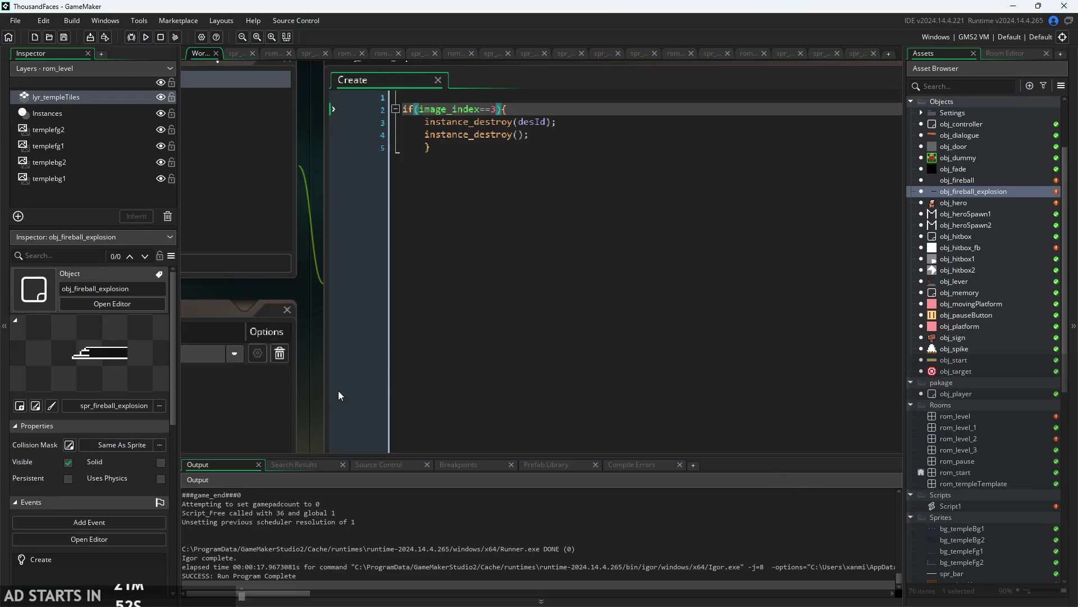
- Cut the image_index==3 destroy code out of obj_fireball_explosion's Create event
scroll(562, 330, down, 3)
click(712, 226)
drag(712, 226, 361, 184)
key(ctrl+c)
key(BackSpace)
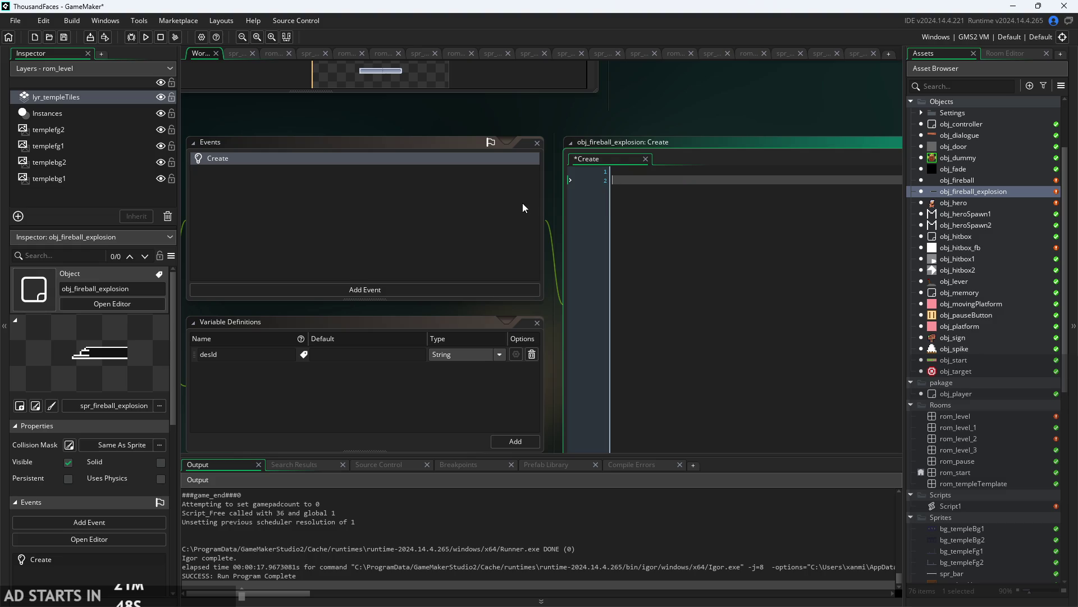
- Add a Step event to the object and delete the now-empty Create event
click(348, 289)
mouse_move(382, 345)
click(424, 345)
click(368, 157)
right_click(369, 158)
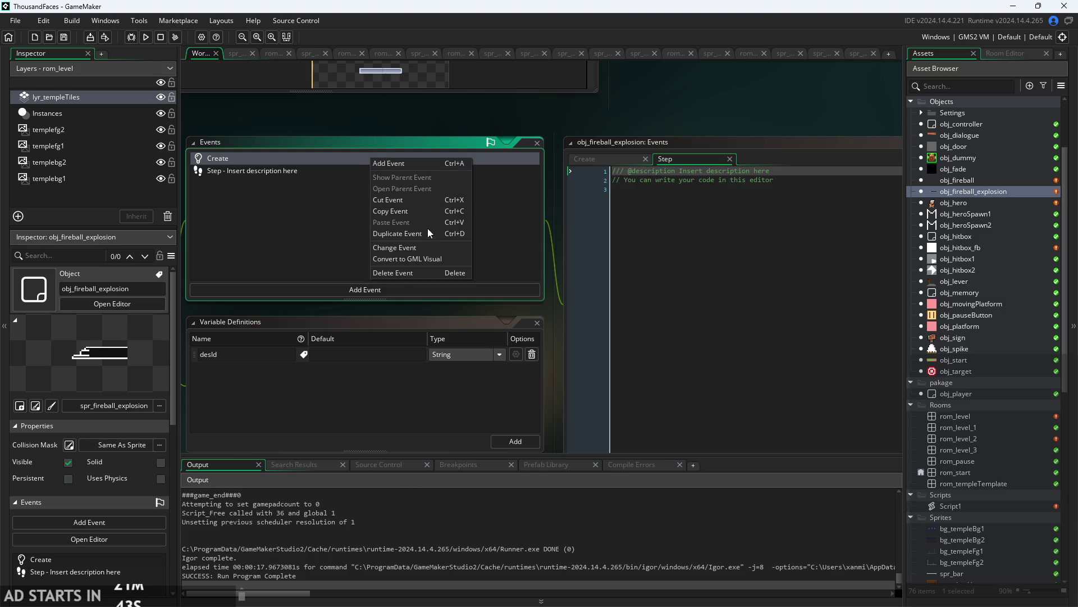
click(417, 273)
click(538, 328)
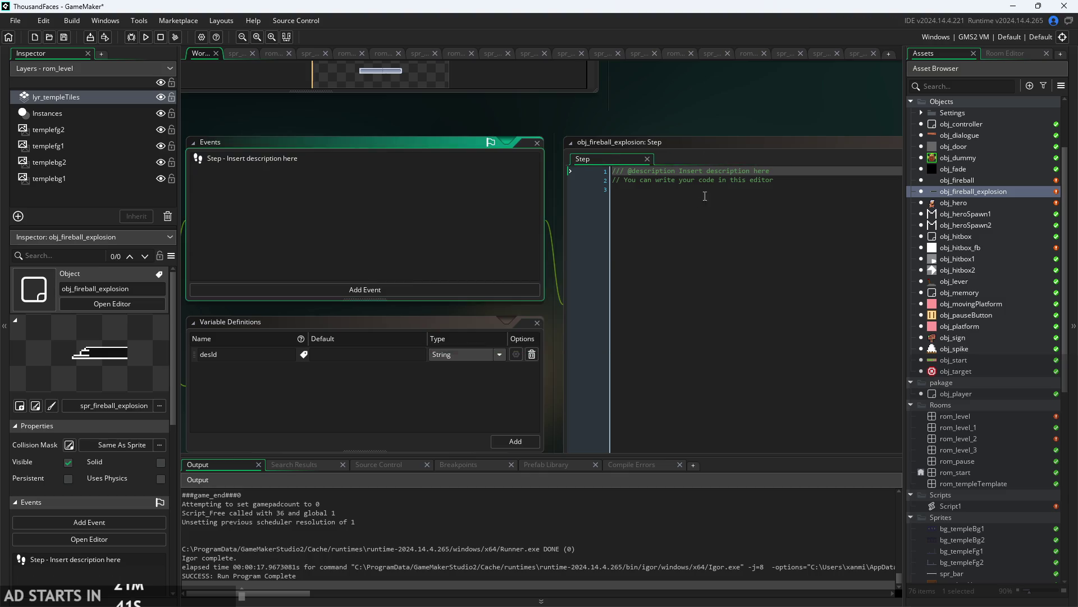
- Replace the Step event's template with the cut destroy code and save
key(ctrl+a)
key(ctrl+v)
key(ctrl+s)
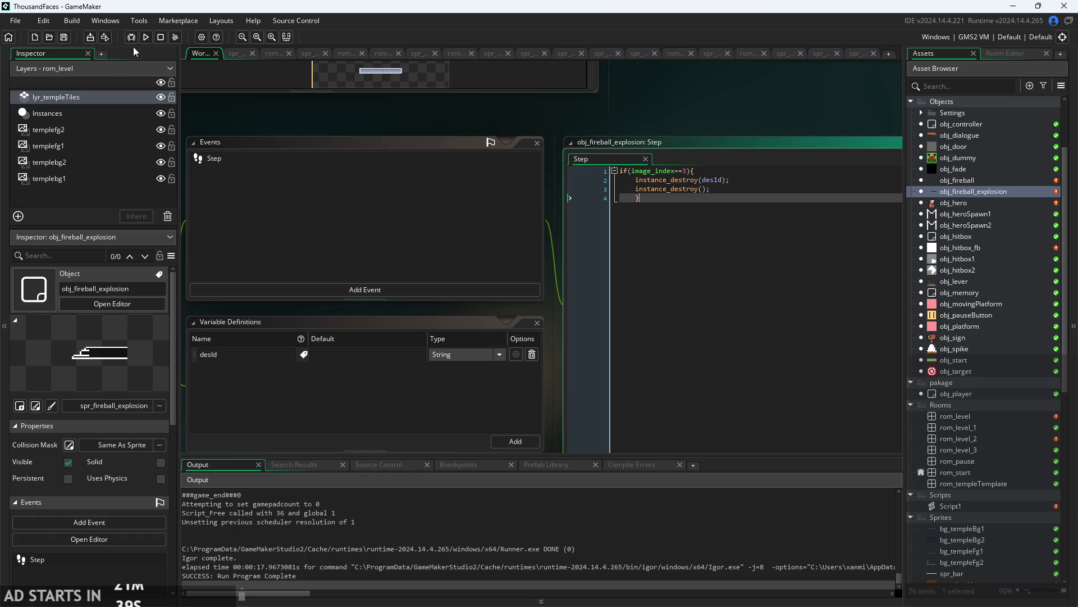
- Test-run the game, jumping onto platforms and firing the beam, then quit to the editor
click(146, 37)
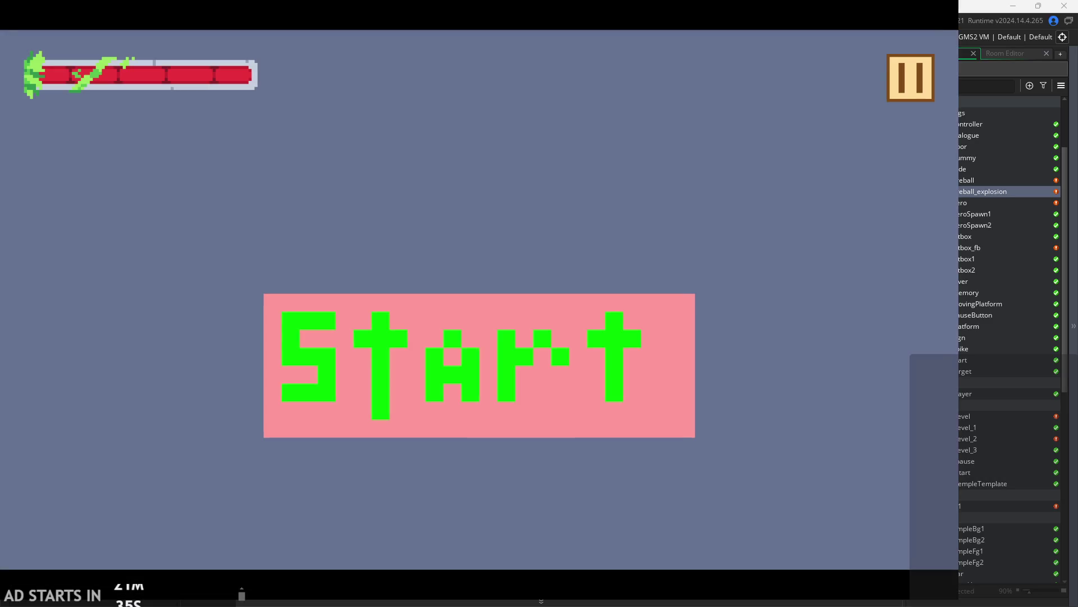
click(413, 332)
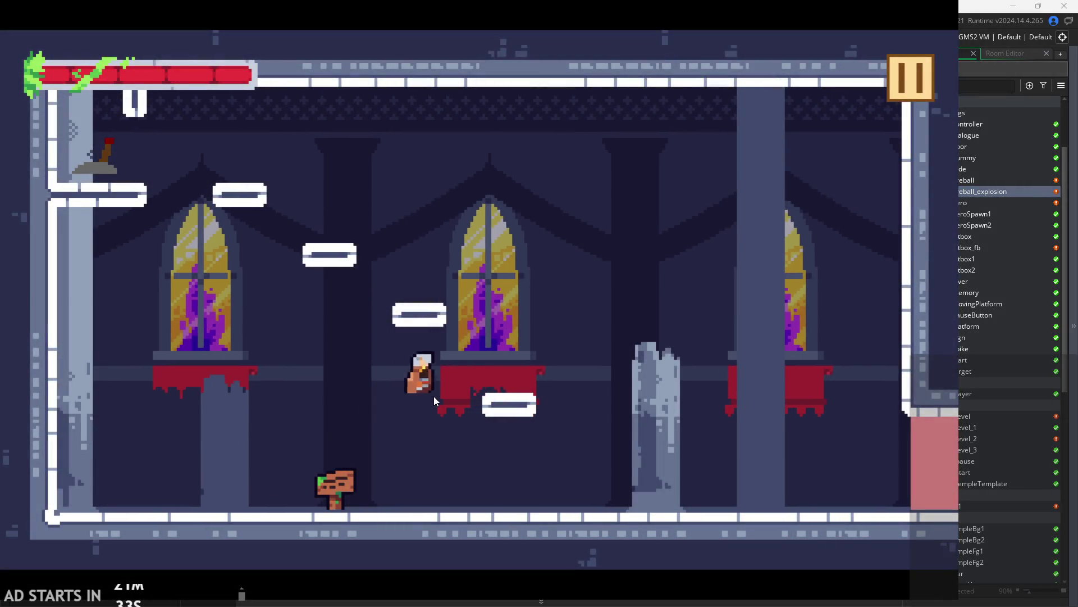
key(space)
key(space)
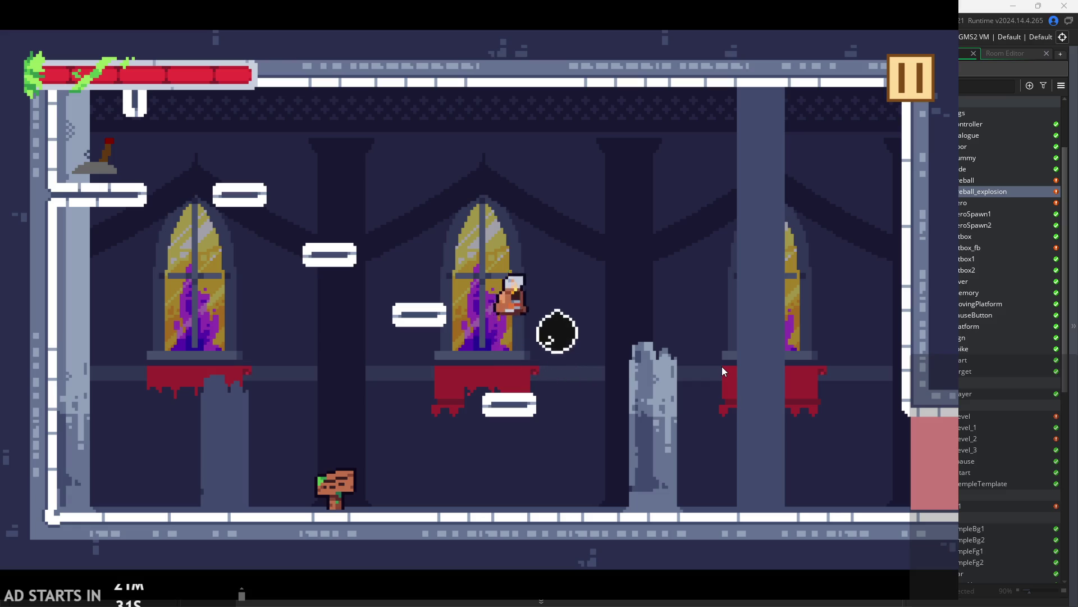
key(Left)
key(space)
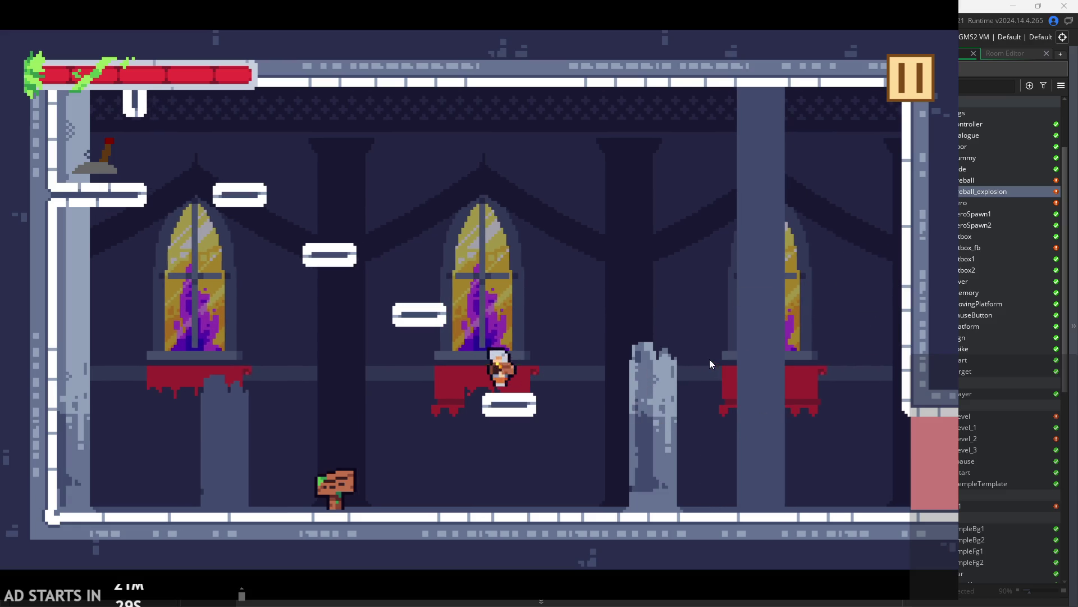
key(Right)
key(space)
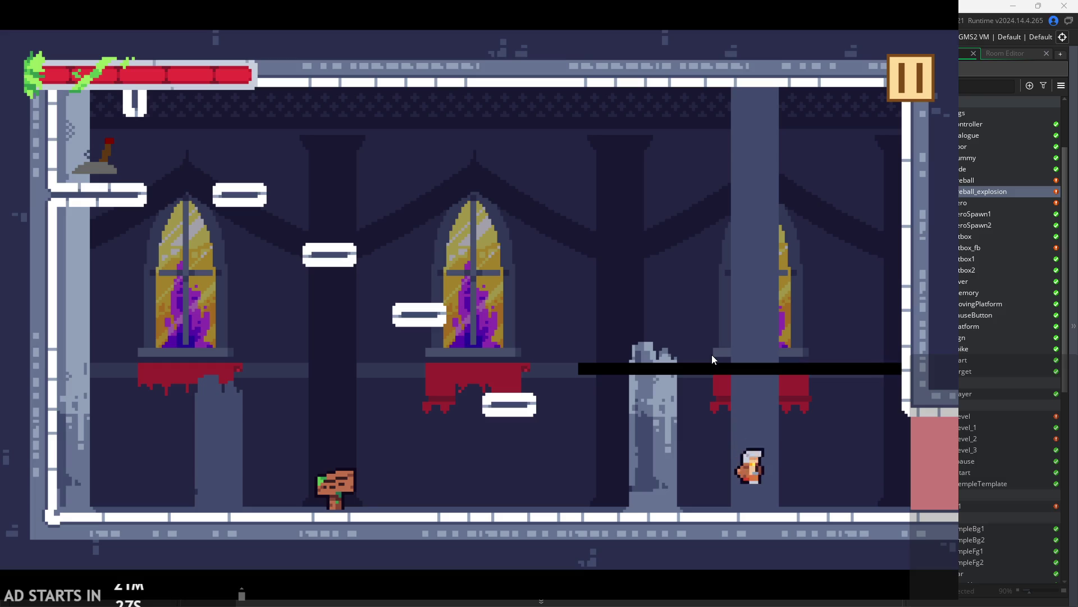
click(905, 80)
click(782, 487)
click(689, 171)
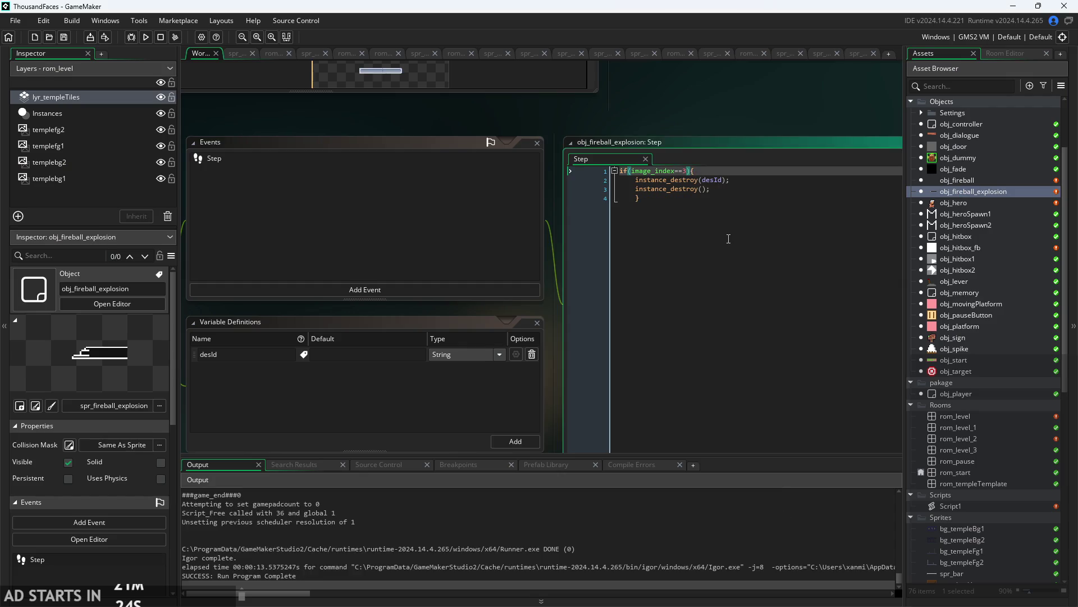
- Inspect desId and the variable definitions, and remove the closing brace's indentation on line 4
ctrl+scroll(729, 242, up, 3)
click(722, 137)
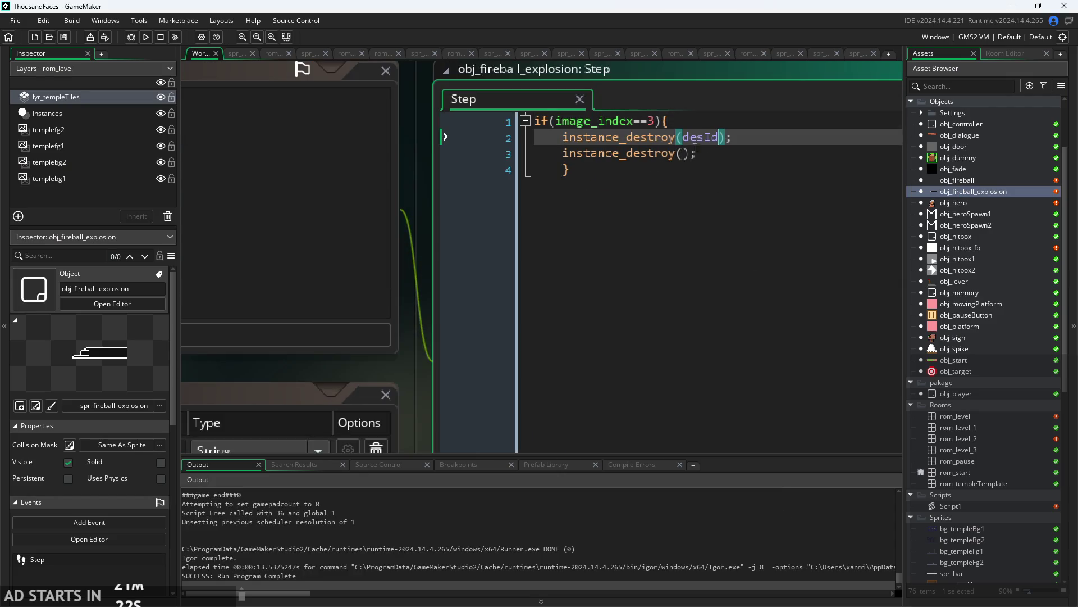
drag(701, 147, 690, 150)
click(676, 121)
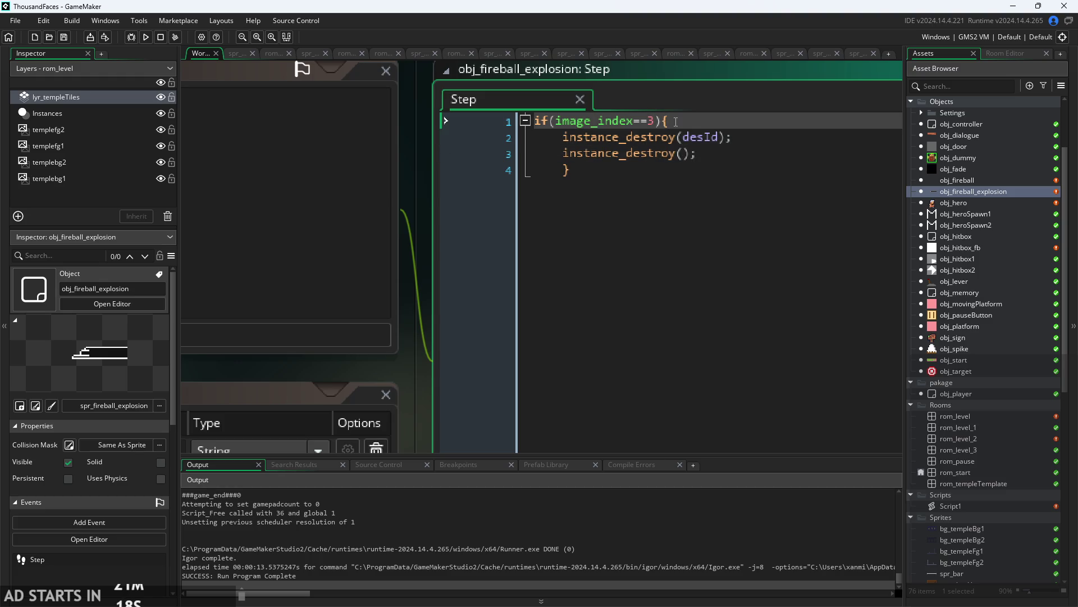
mouse_move(494, 315)
mouse_down()
mouse_move(486, 336)
mouse_move(722, 279)
mouse_move(559, 315)
mouse_move(633, 274)
mouse_up()
scroll(430, 362, up, 1)
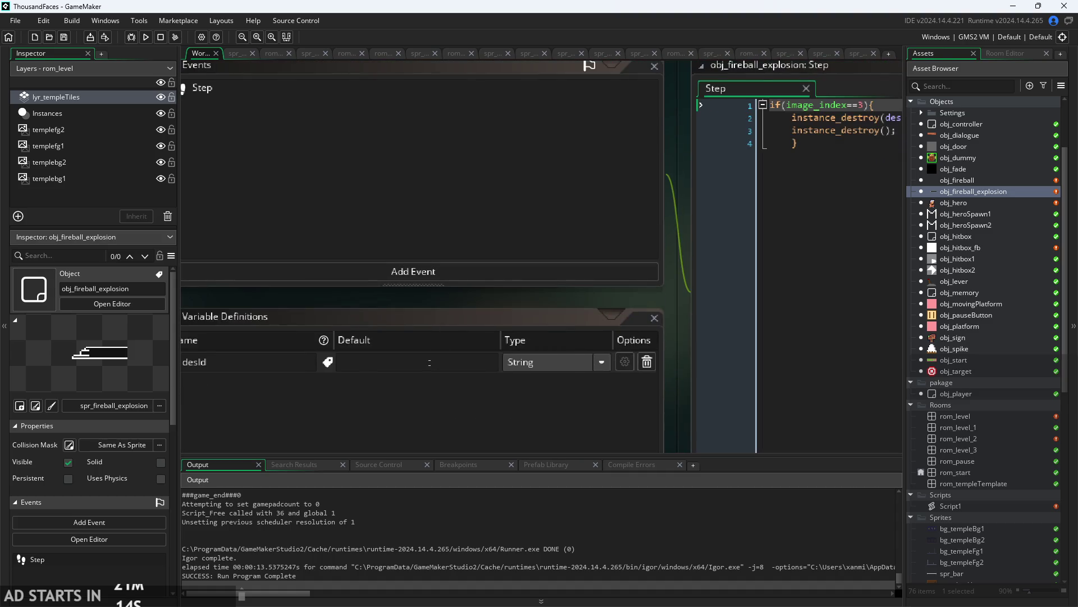
scroll(726, 259, up, 2)
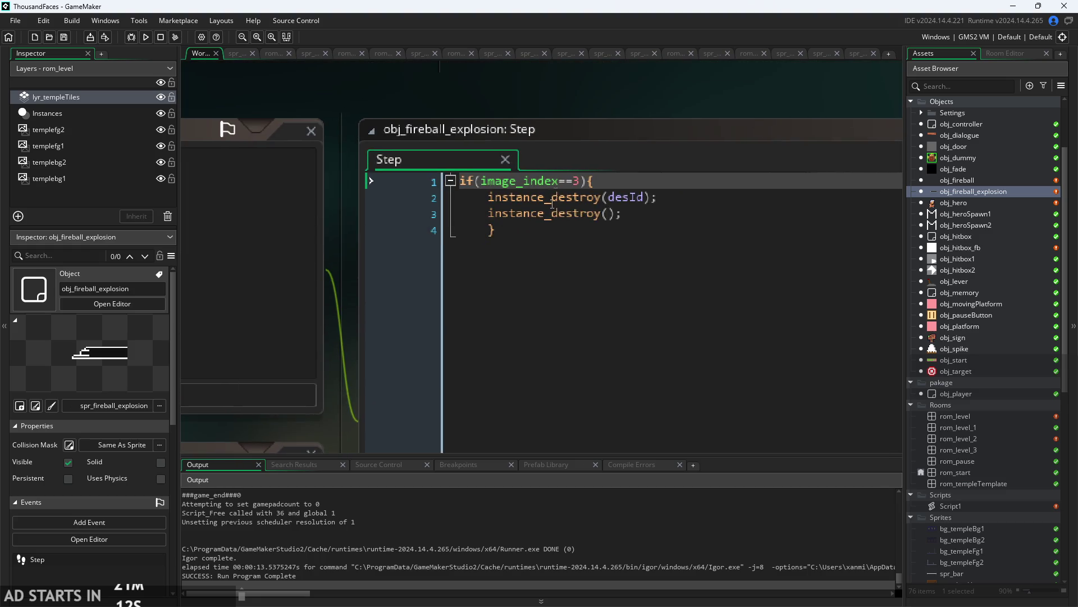
click(482, 232)
key(BackSpace)
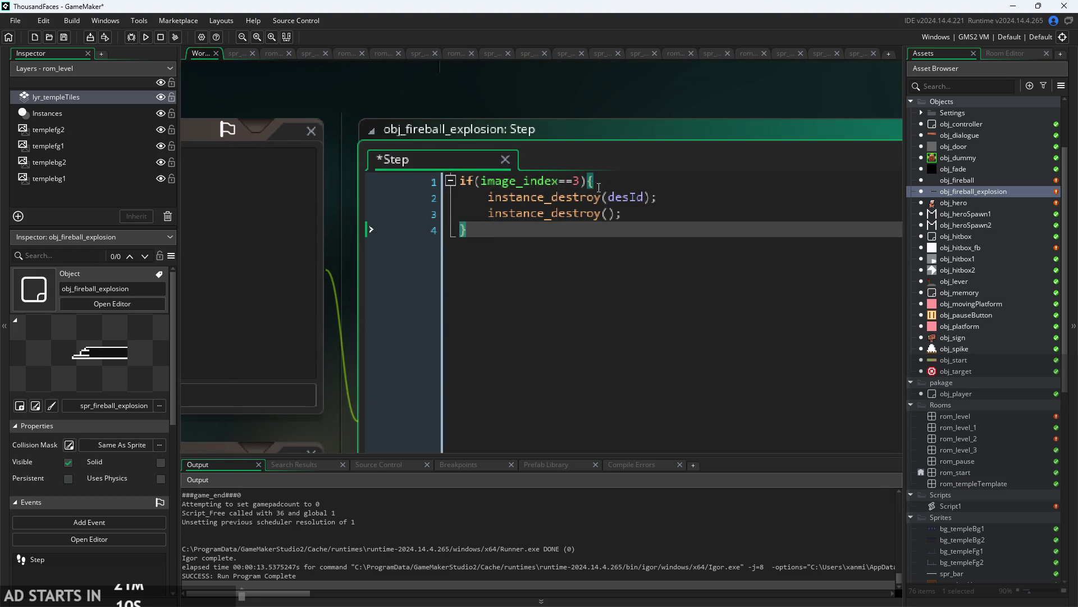
- Change the Step condition's frame number from 3 to 1
click(582, 181)
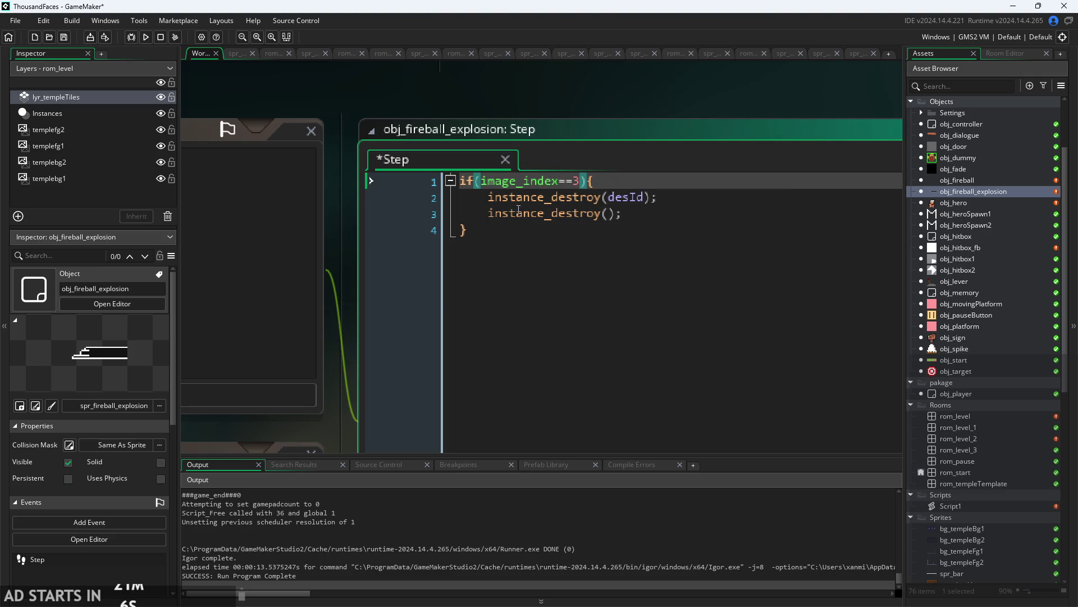
scroll(423, 261, up, 3)
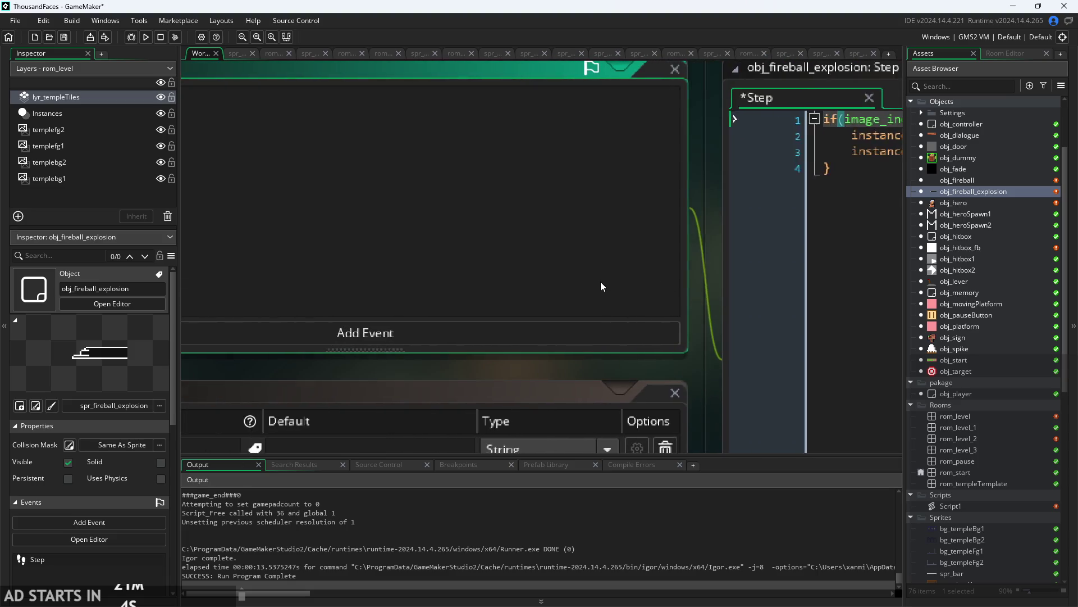
scroll(601, 281, down, 3)
click(590, 192)
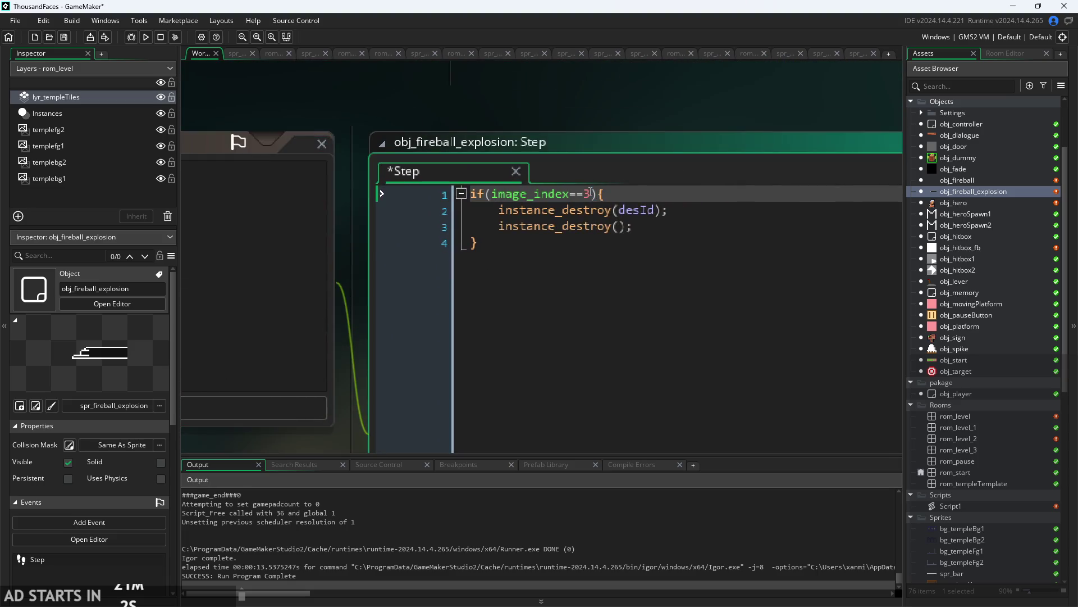
text(1)
- Test-run the level, running, jumping, dashing and firing the fireball right, then quit
click(145, 39)
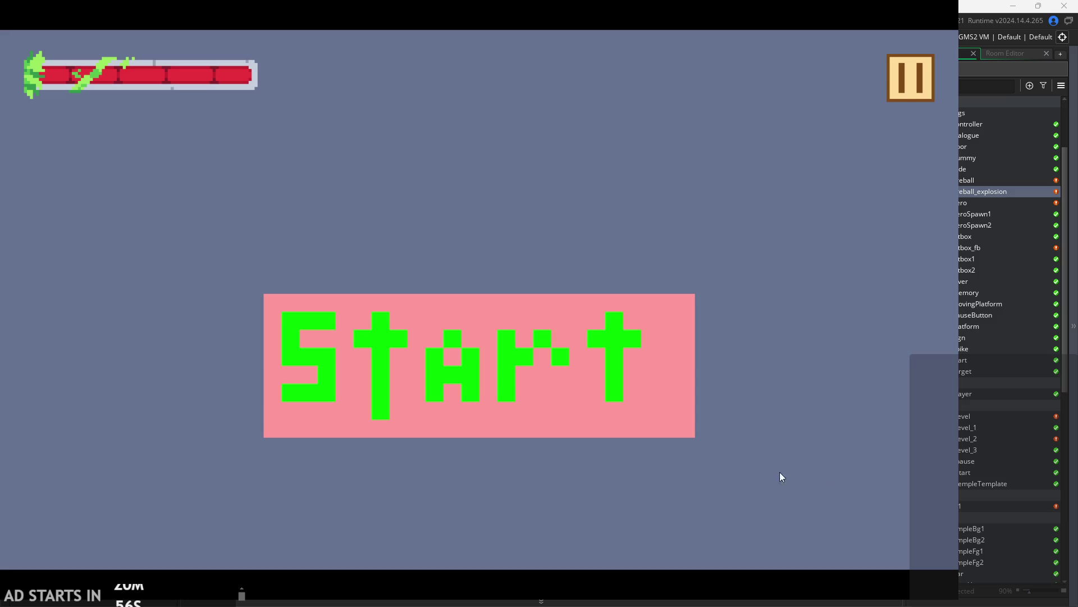
click(504, 377)
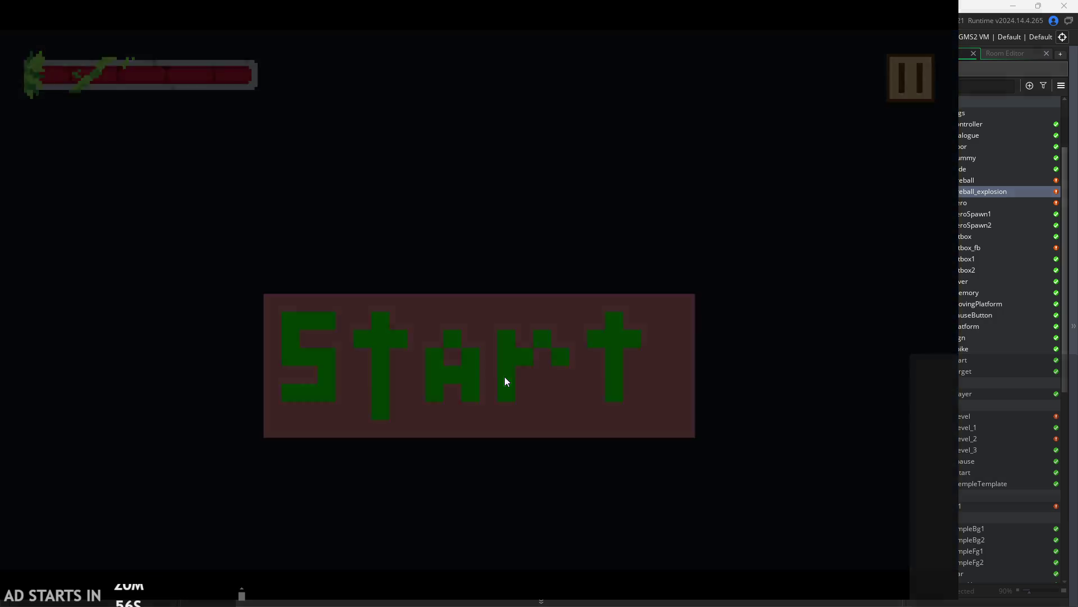
key(space)
key(Right)
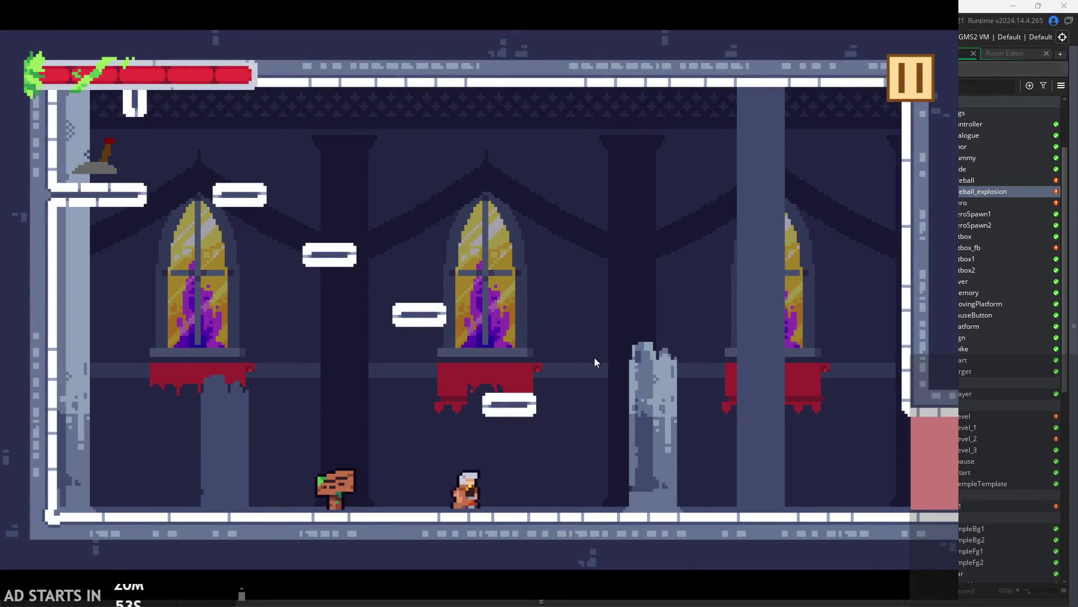
key(space)
key(Right)
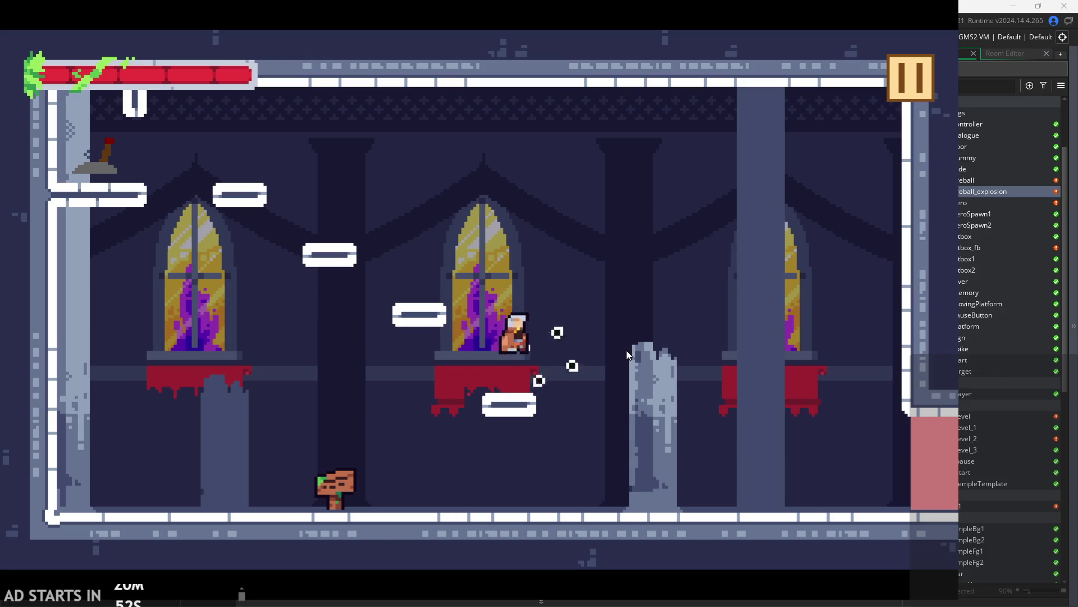
key(shift)
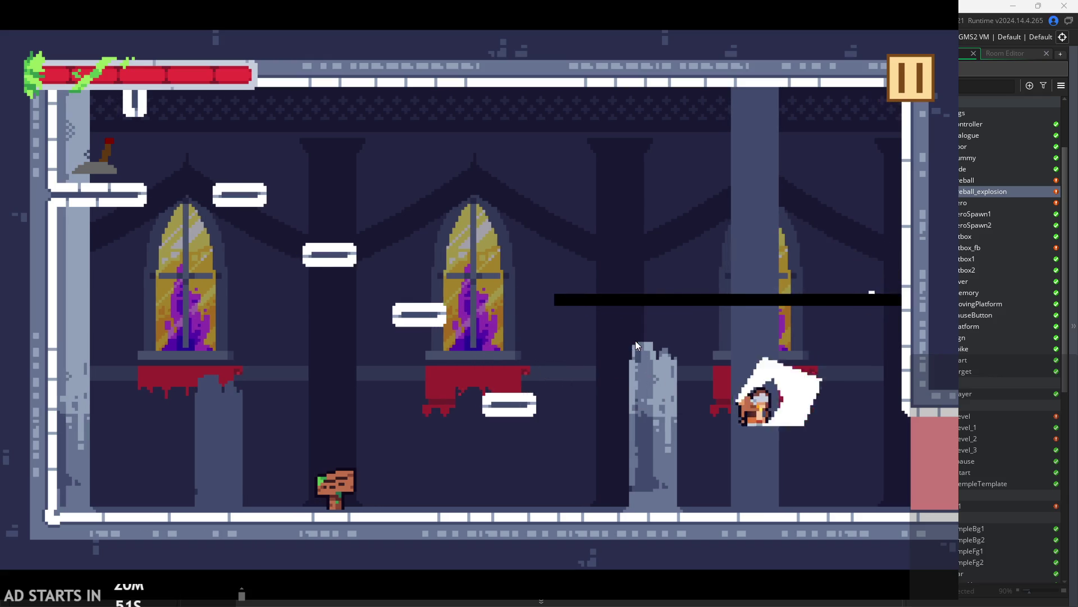
key(Left)
key(space)
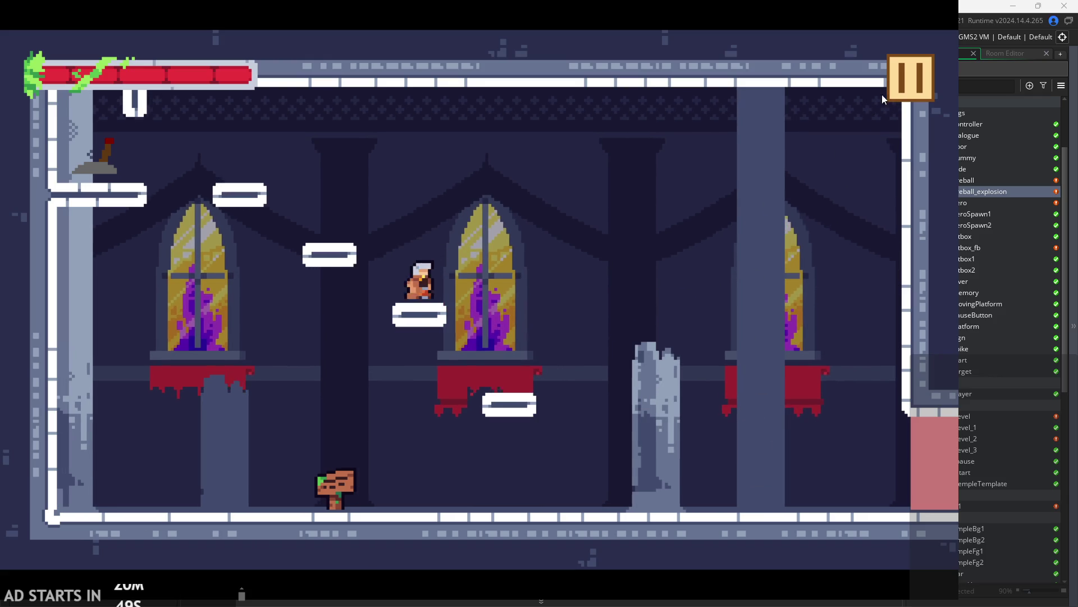
key(Escape)
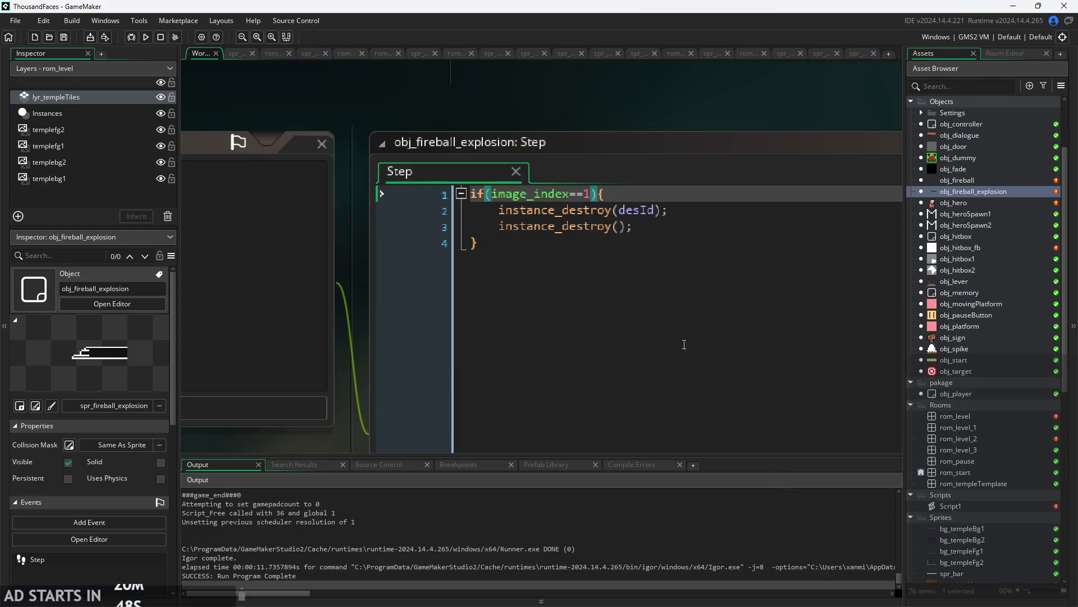
- Save the image_index==0 version and test-fire the fireball beam in a game run
key(ctrl+s)
click(147, 38)
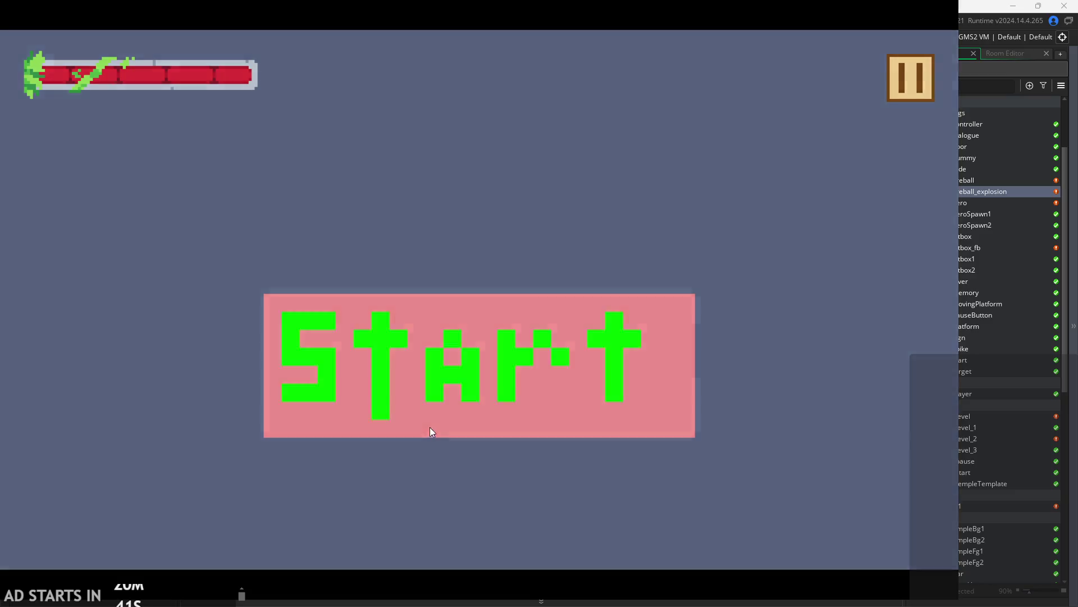
click(430, 431)
key(Right)
key(space)
key(Left)
key(space)
click(621, 295)
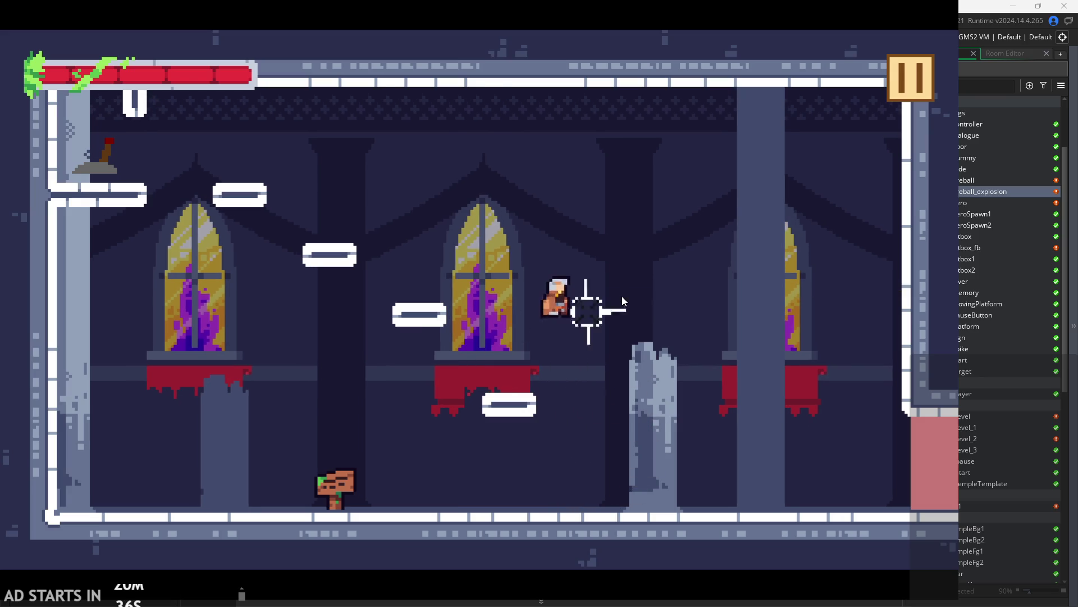
click(915, 80)
click(779, 478)
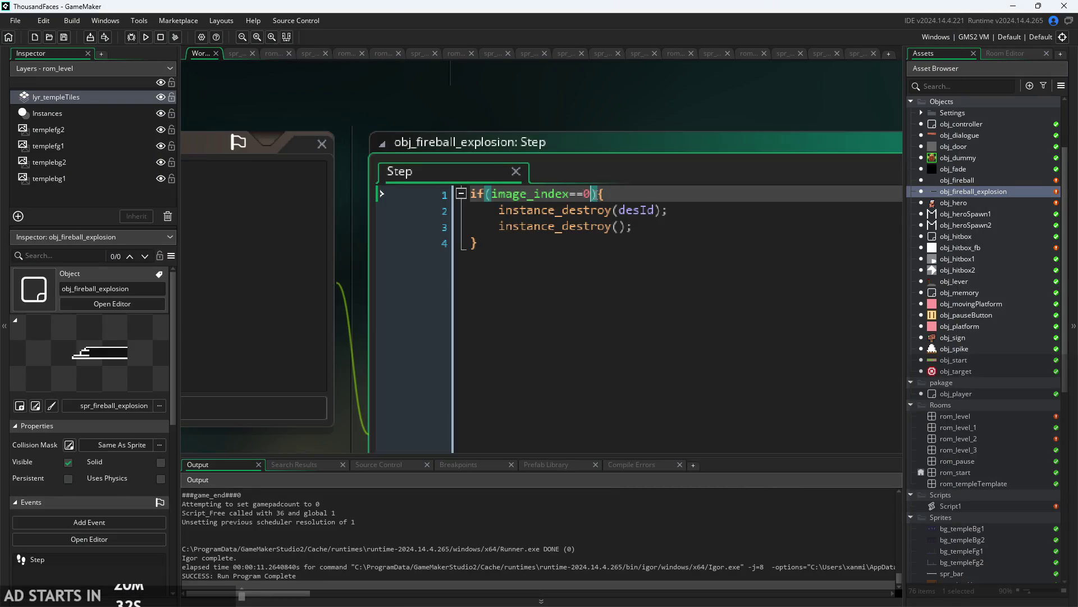
- Replace the frame number 0 with 5, save, and test-fire the fireball again
key(BackSpace)
key(ctrl+s)
click(136, 35)
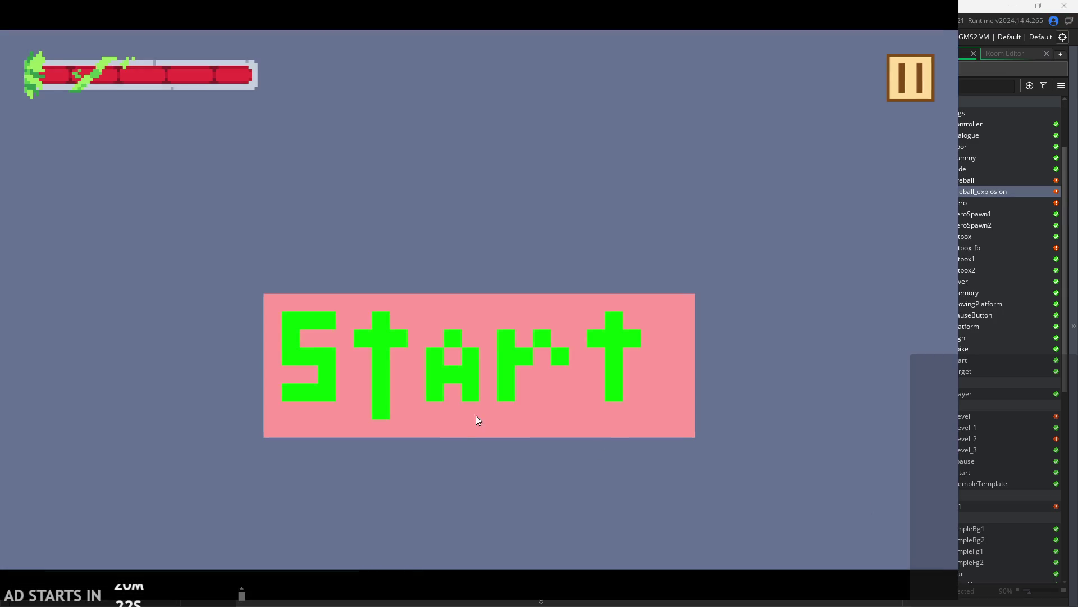
click(477, 416)
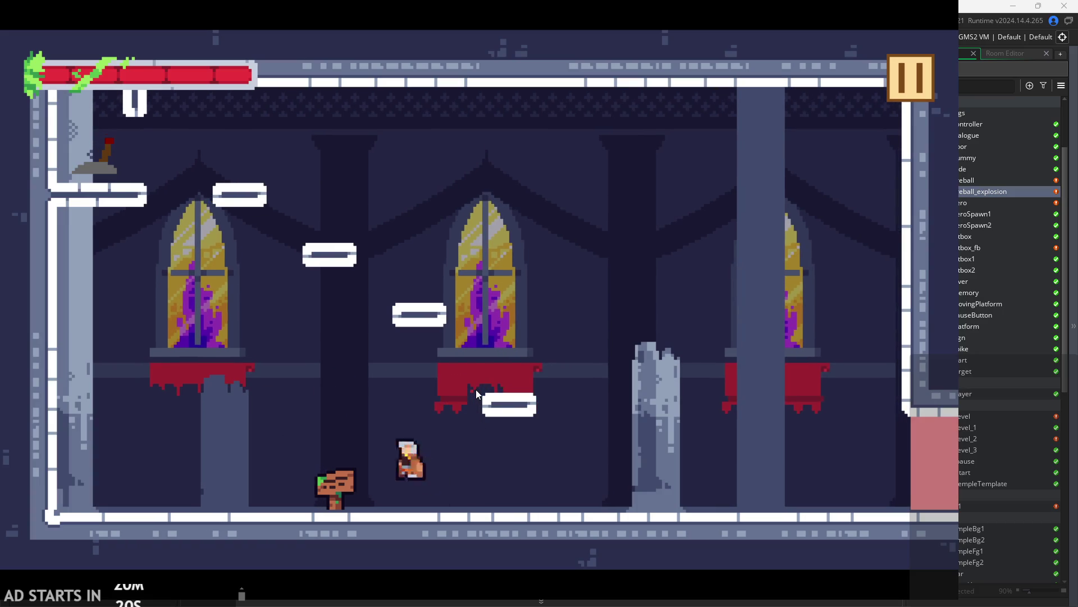
key(Right)
key(space)
key(Left)
key(space)
key(space)
key(Right)
key(Left)
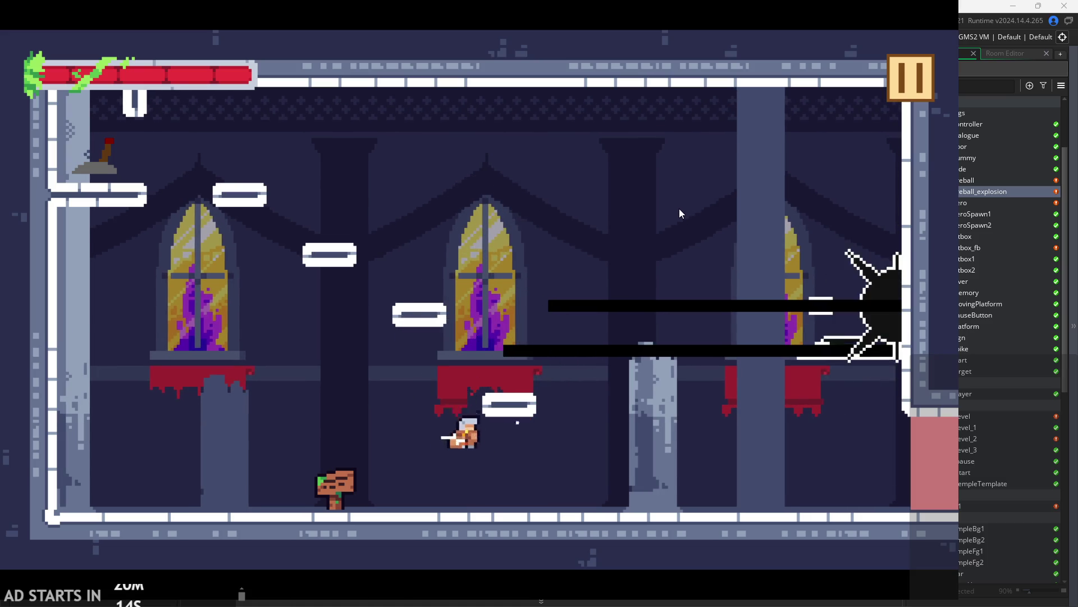
key(Escape)
click(848, 477)
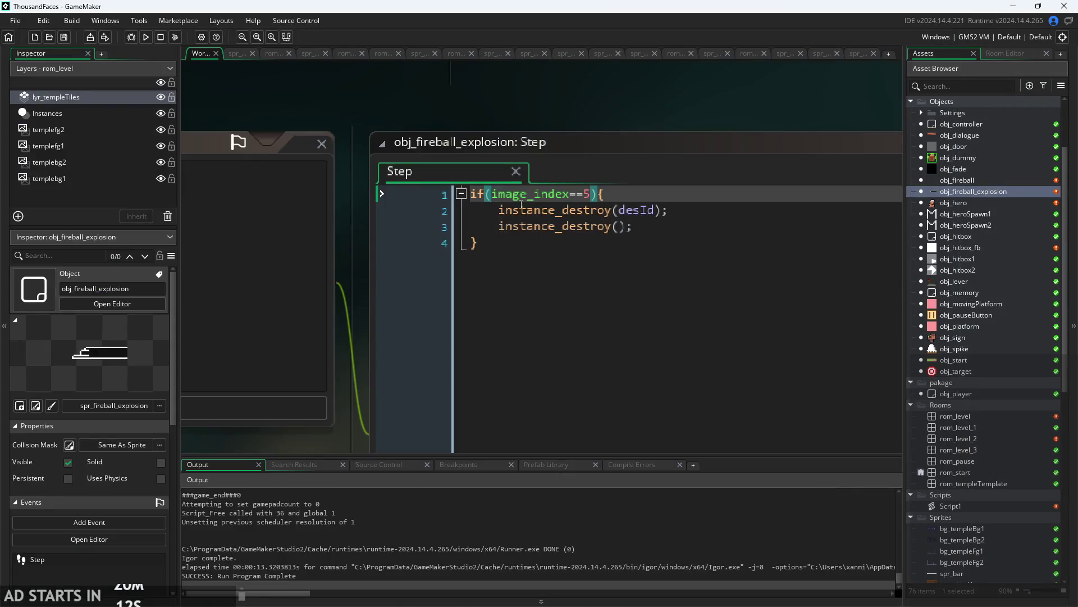
- Set the Step condition to image_index==4 and start a test run of the level
click(593, 196)
text(4)
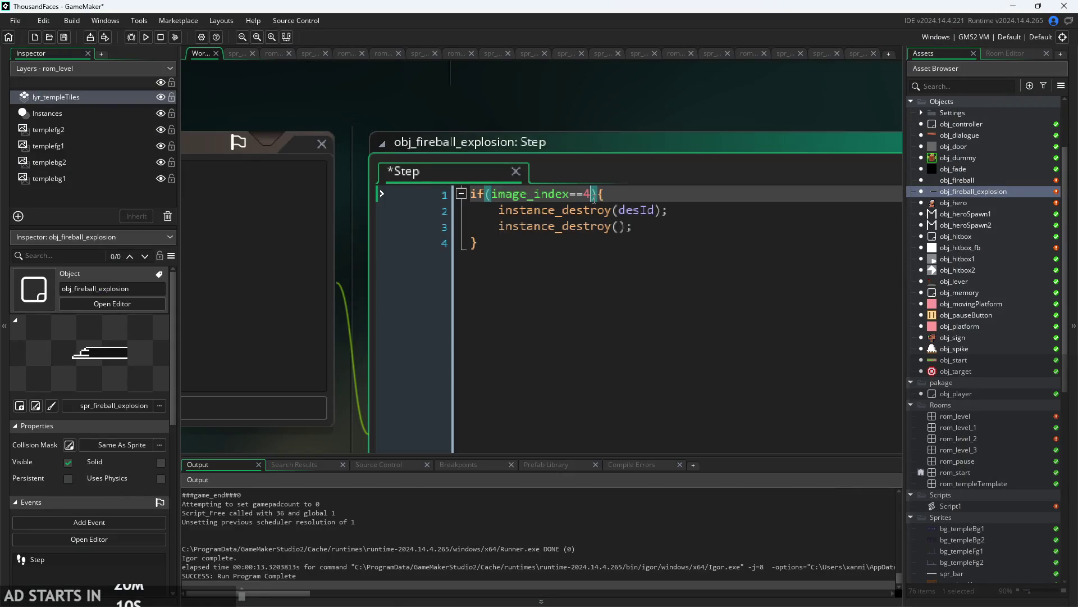
click(145, 37)
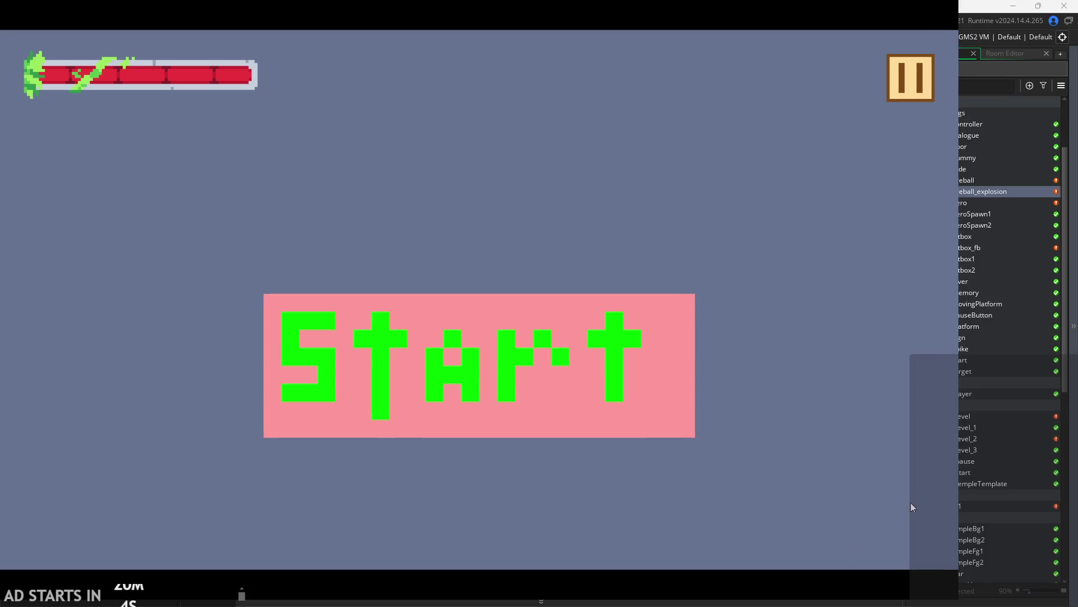
click(513, 324)
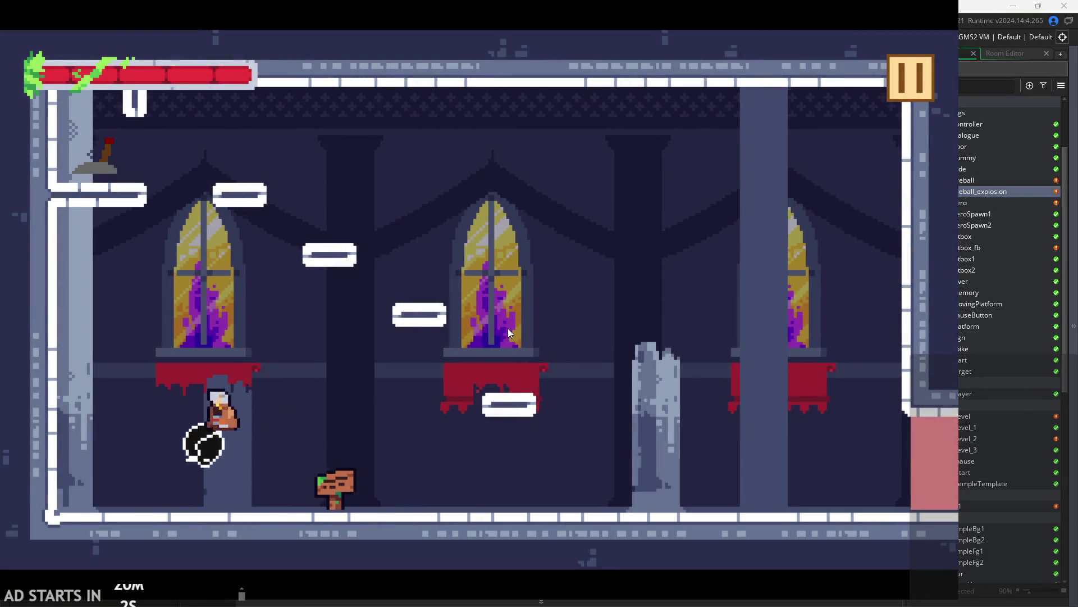
key(Right)
key(space)
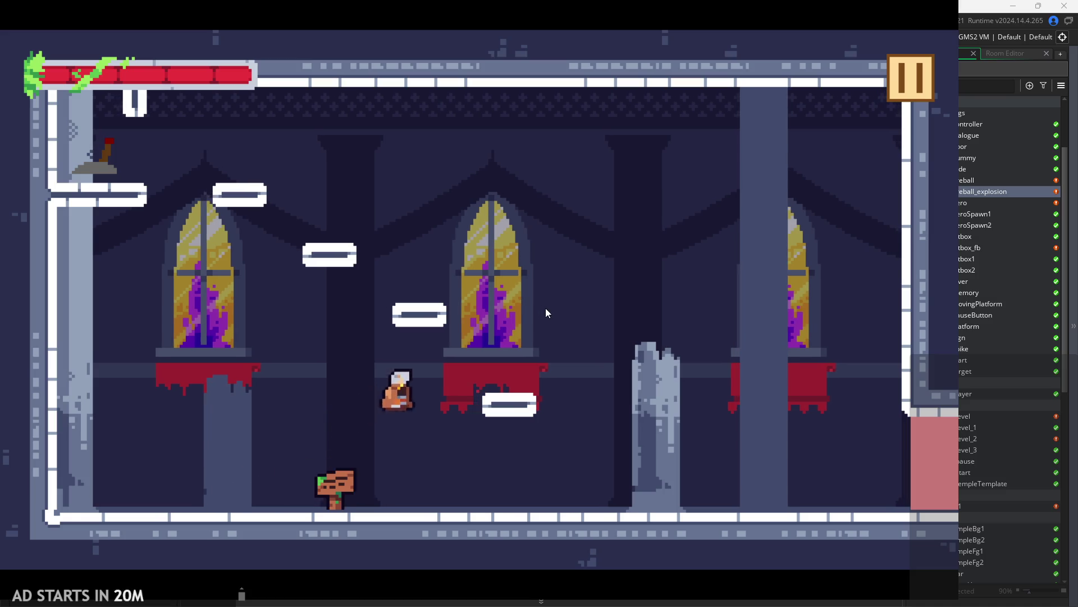
key(Right)
- Fire several fireballs while moving across the platforms, then pause and exit the game
click(587, 303)
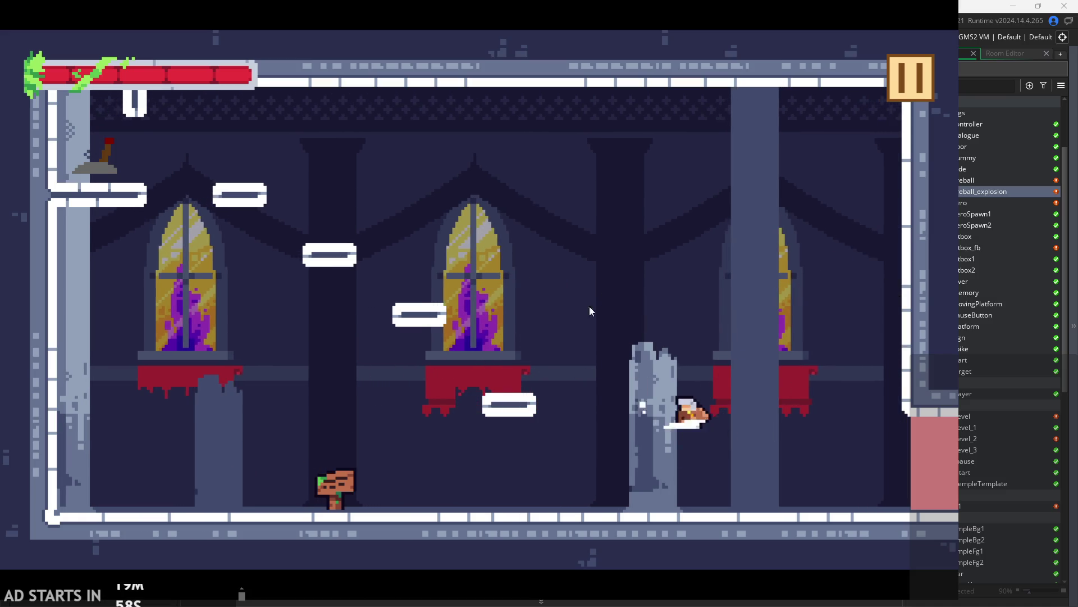
key(Left)
key(space)
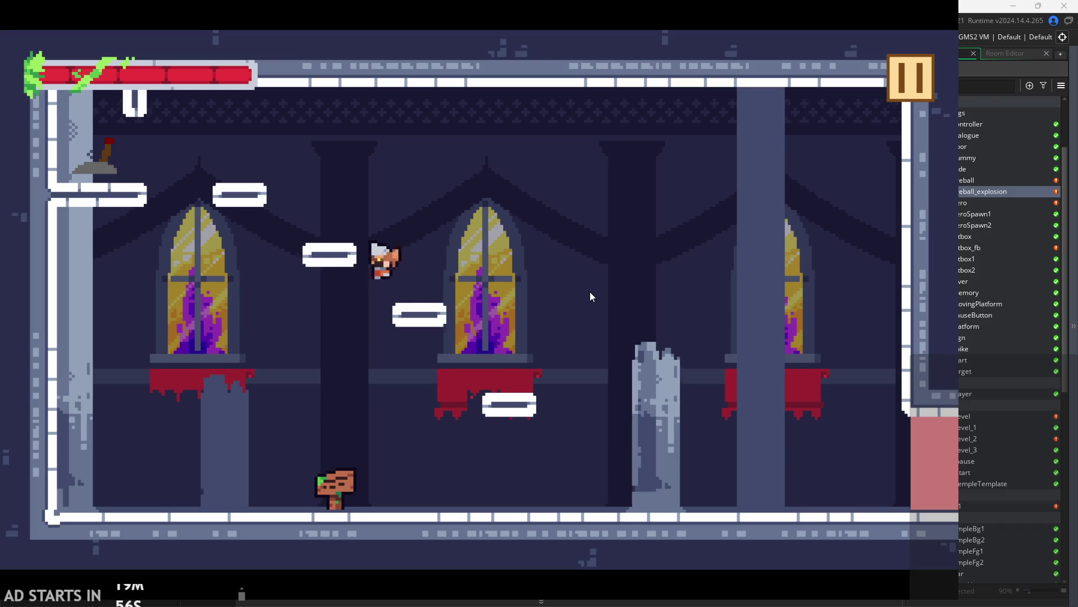
click(593, 284)
key(Right)
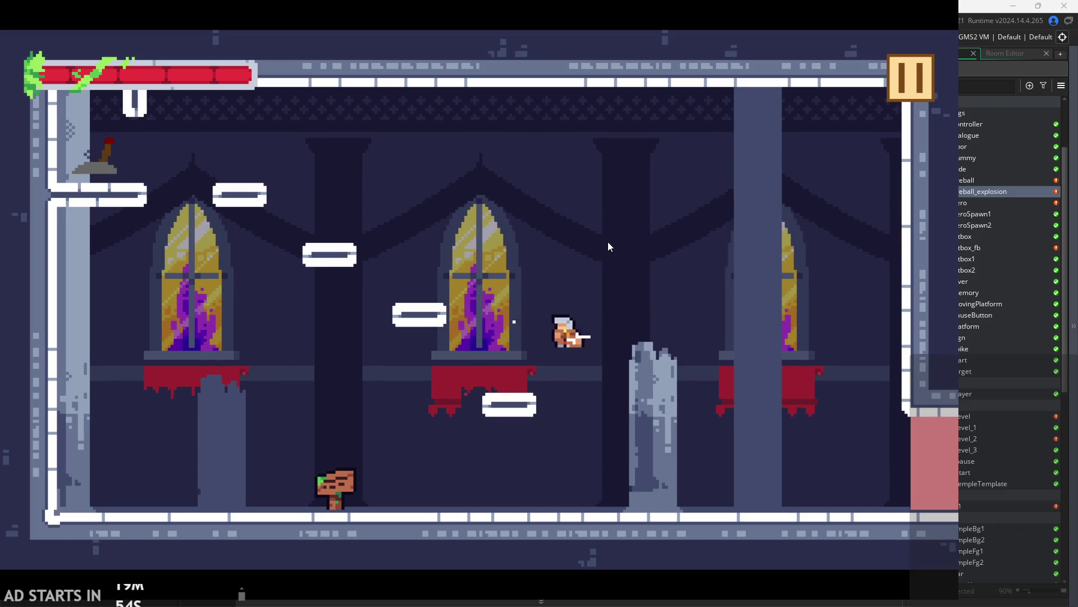
key(Left)
key(space)
click(607, 238)
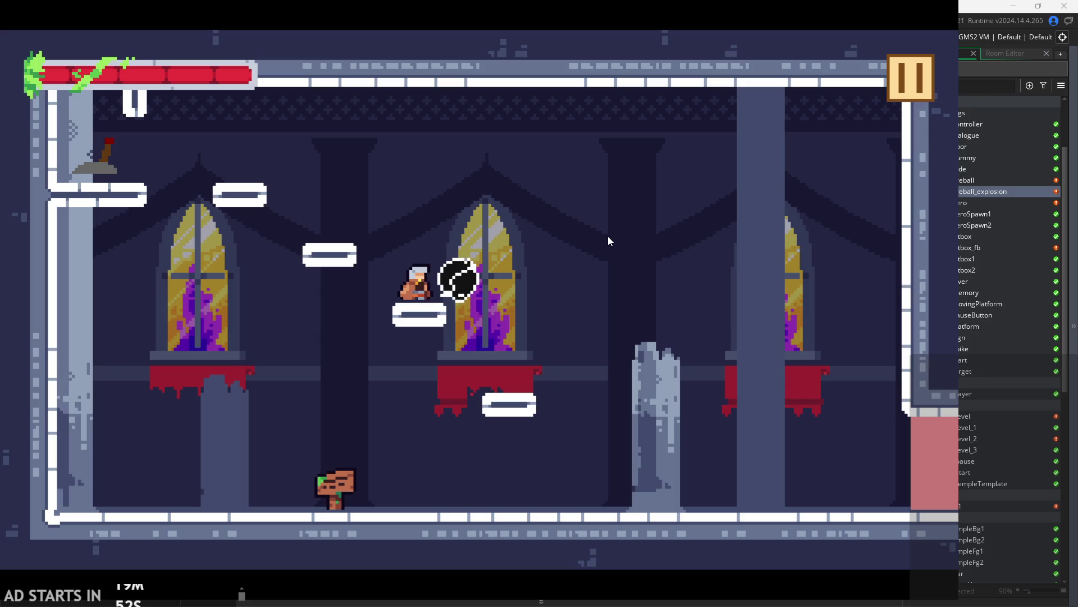
key(Right)
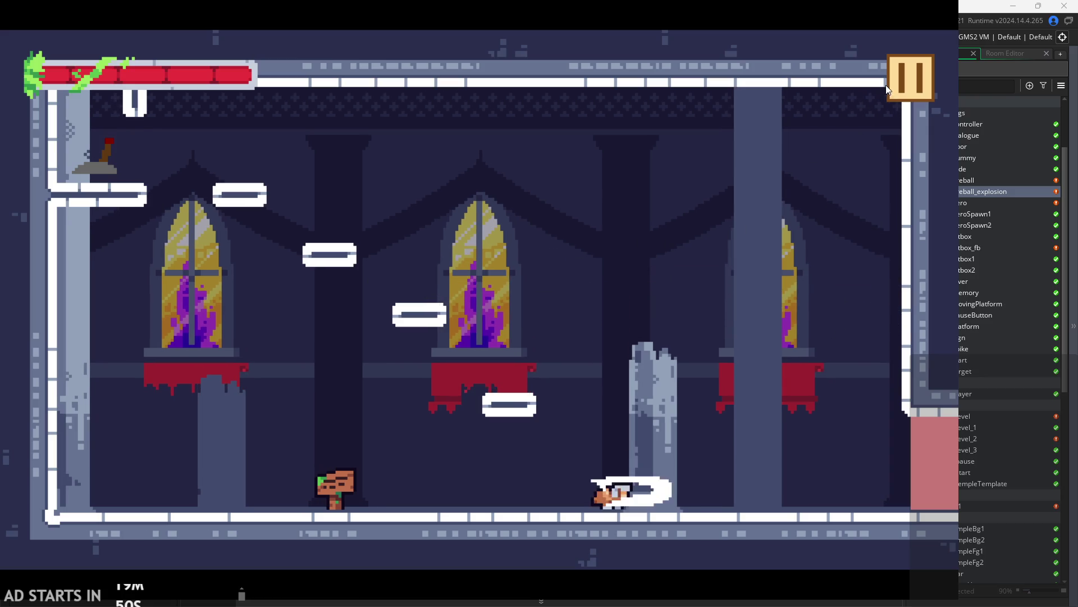
click(898, 84)
click(818, 480)
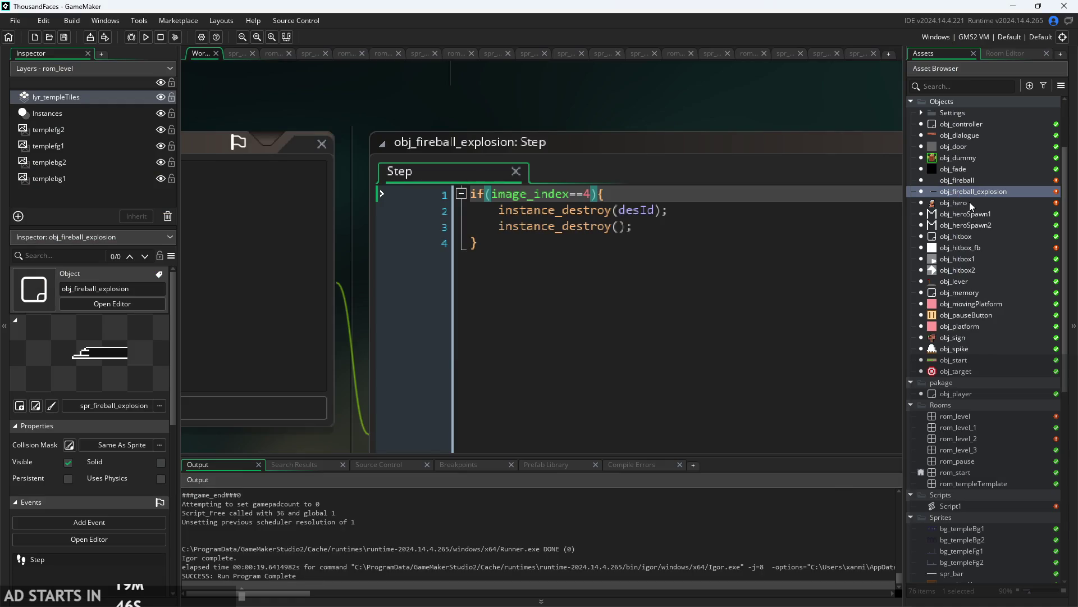
- Show obj_fireball's Draw event code and select its draw_line_width_colour line
double_click(966, 183)
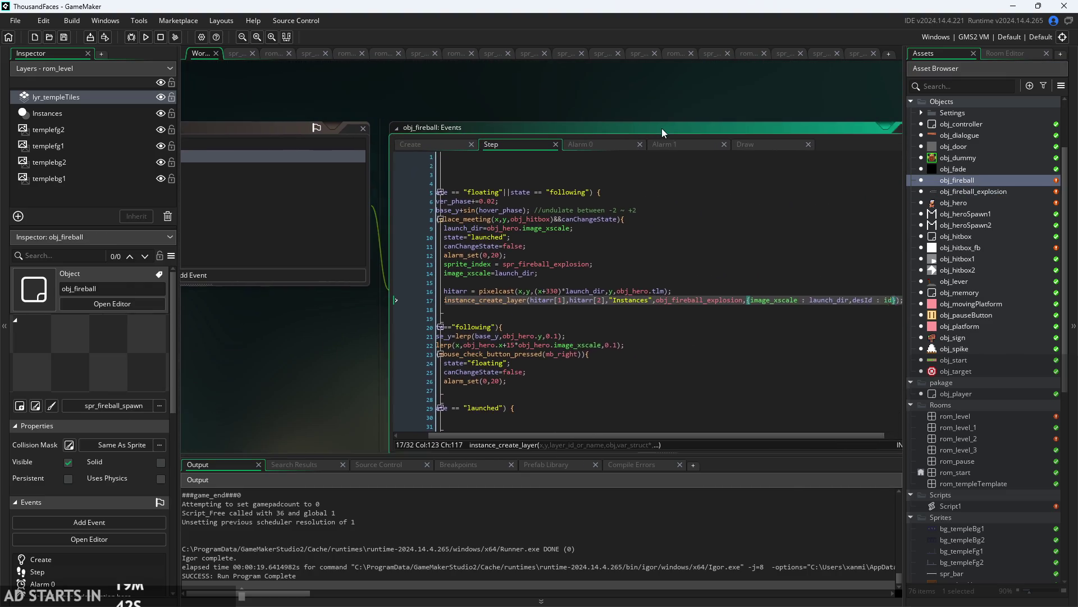
click(741, 158)
click(763, 148)
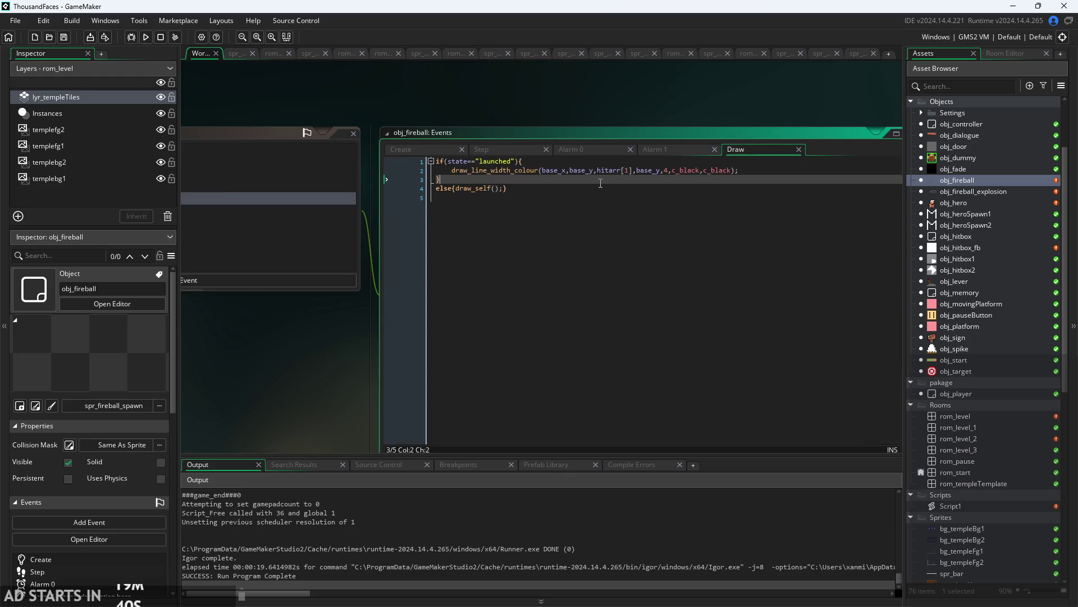
scroll(602, 181, up, 2)
mouse_move(442, 168)
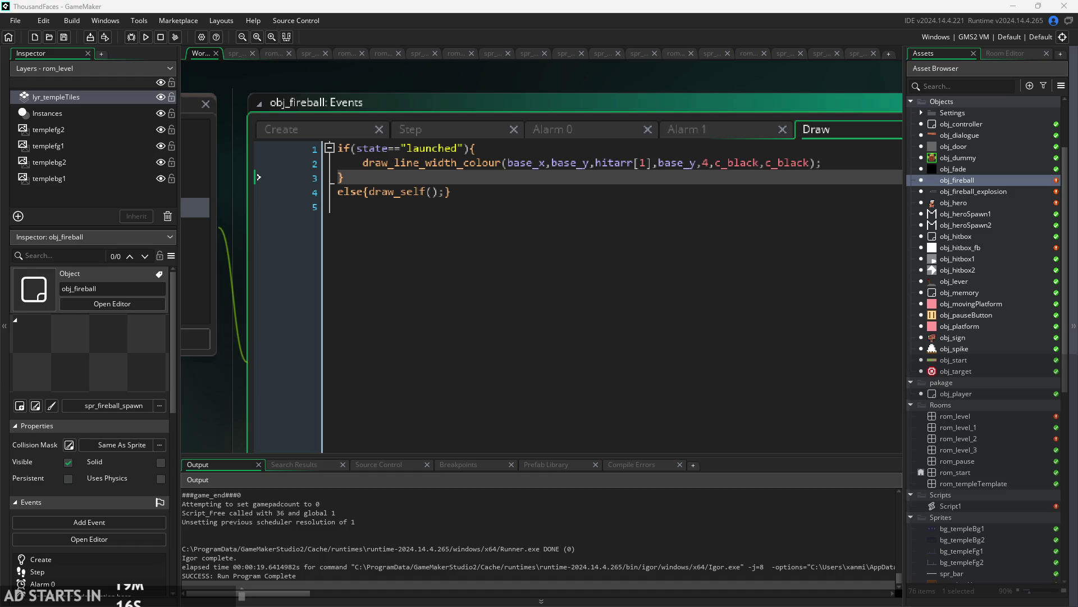
drag(833, 160, 370, 167)
key(ctrl+c)
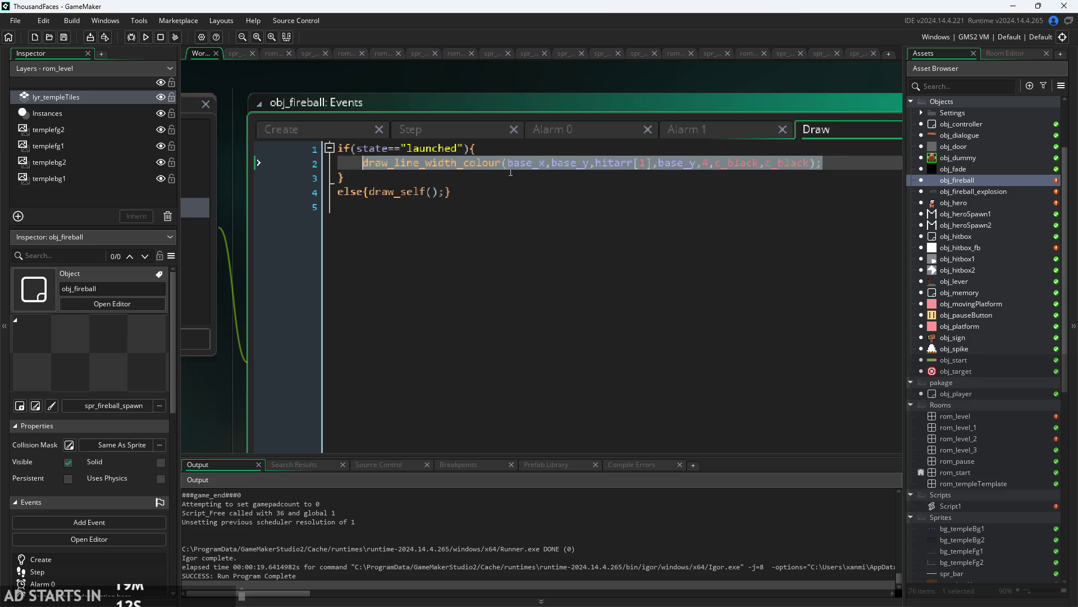
- Paste two copies of the draw_line_width_colour call below the first line
click(541, 144)
key(Return)
key(ctrl+v)
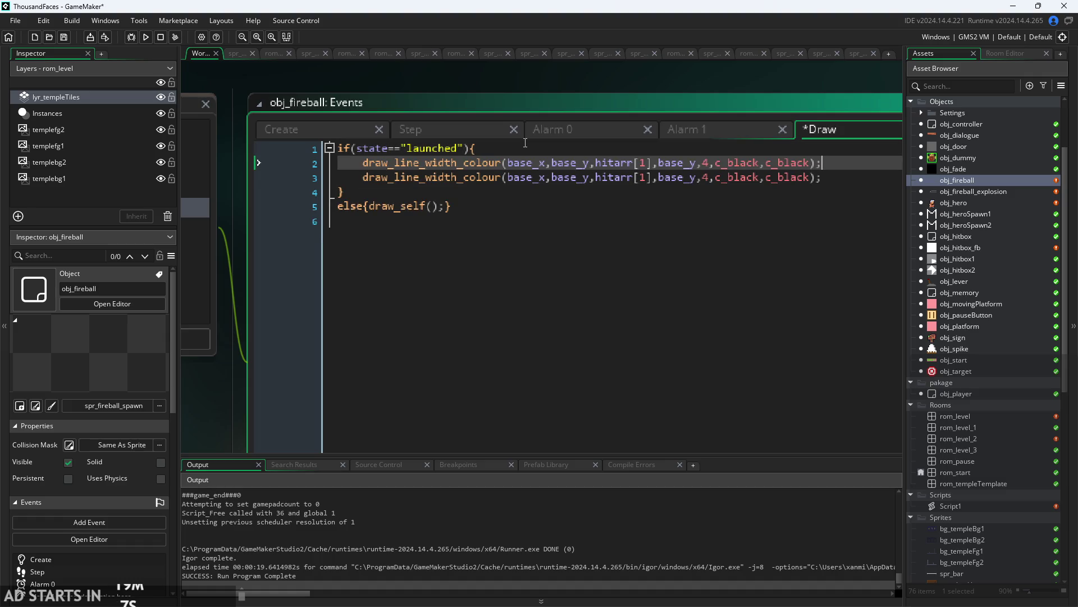
key(Return)
key(ctrl+v)
- Offset the copied lines' y coordinates to base_y+2 and base_y-2
scroll(419, 147, up, 2)
click(618, 181)
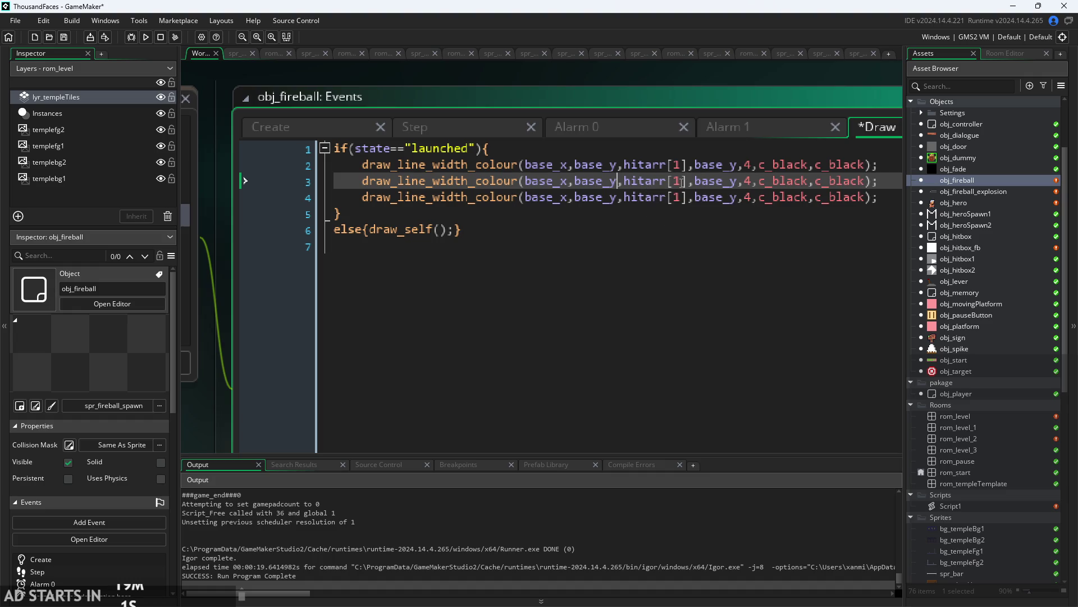
text(+)
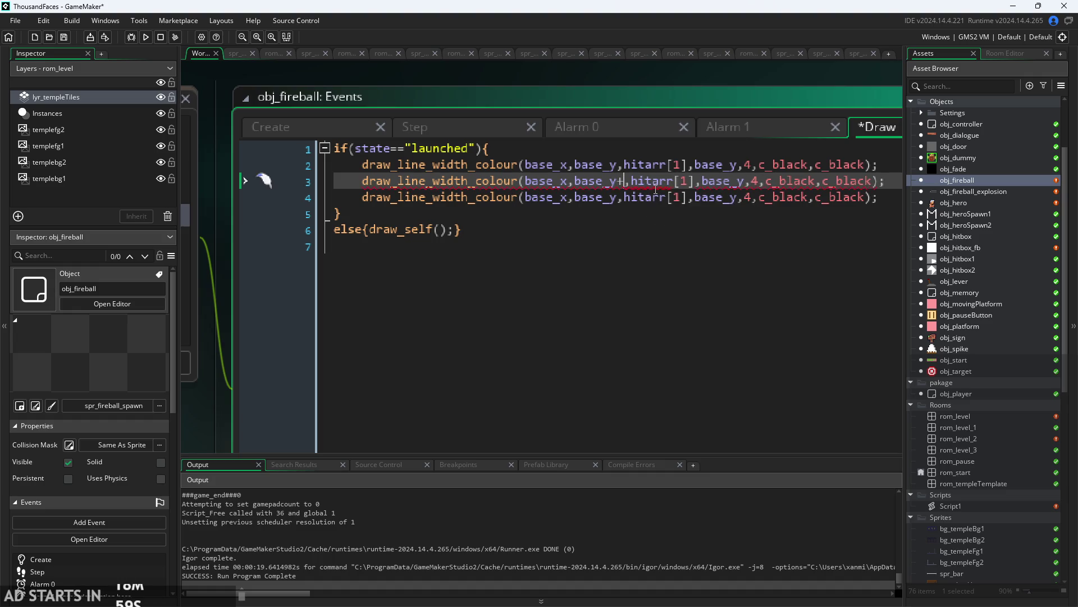
text(2)
key(Right)
key(Right)
key(Right)
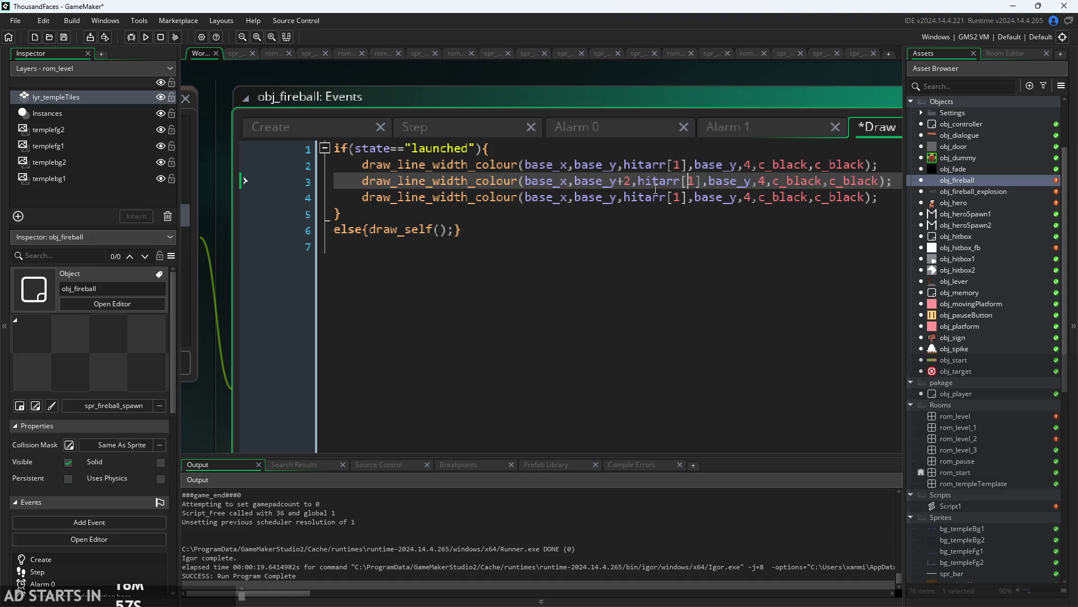
text(+2)
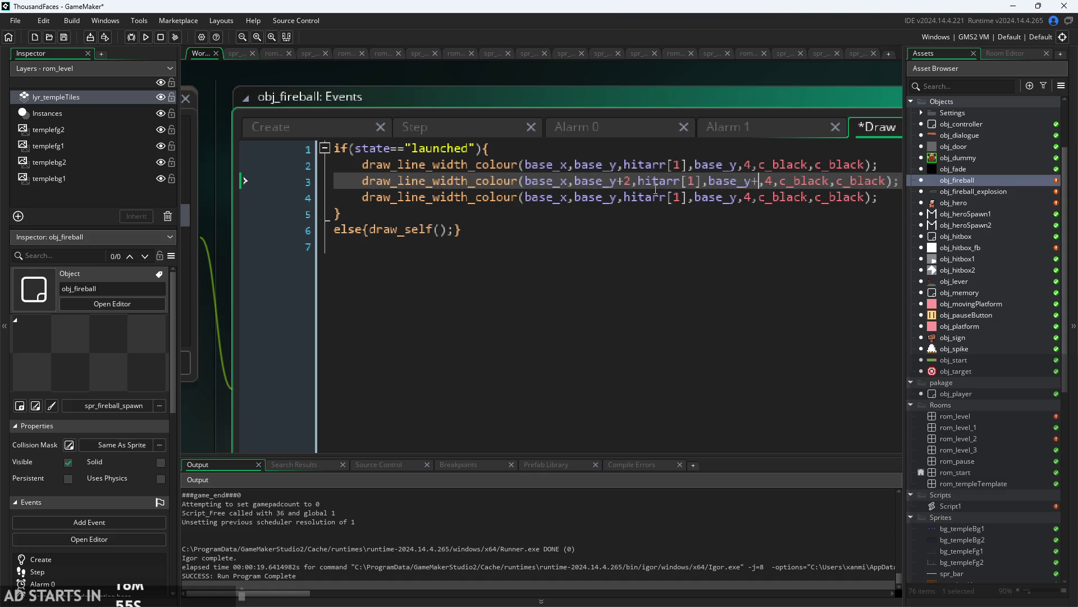
key(Up)
text(-2)
key(Left)
key(Left)
key(Left)
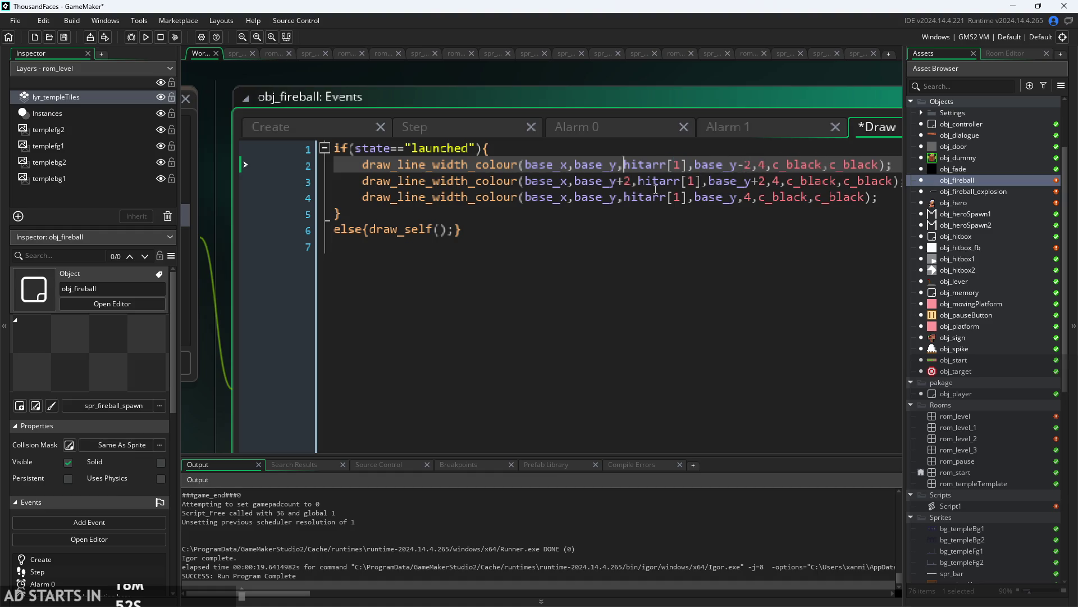
text(-2)
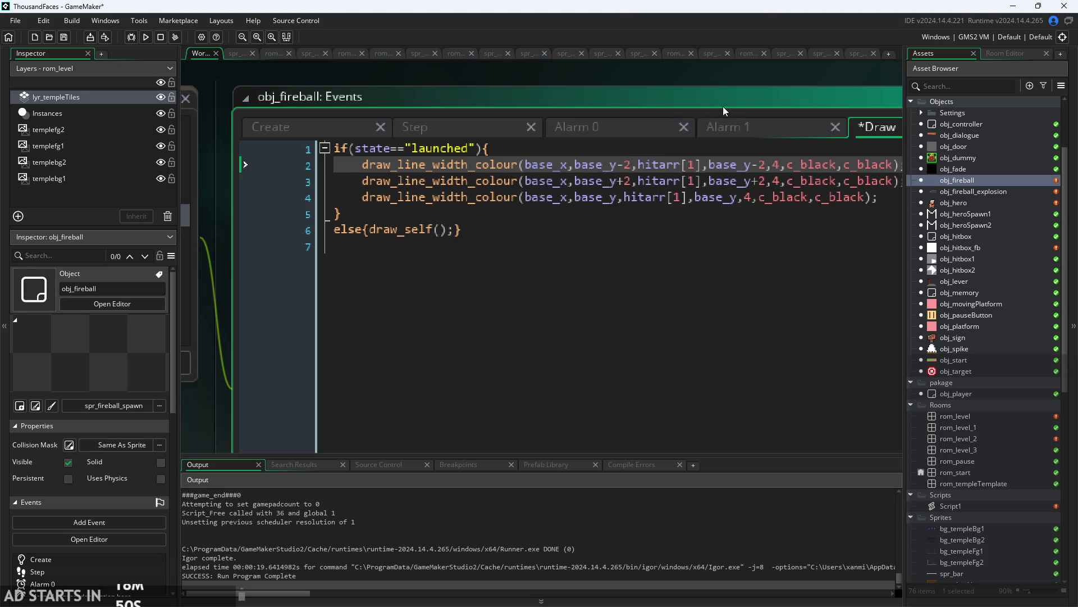
- Change the edge lines' colours from c_black to c_white
drag(720, 86, 586, 95)
drag(701, 175, 674, 180)
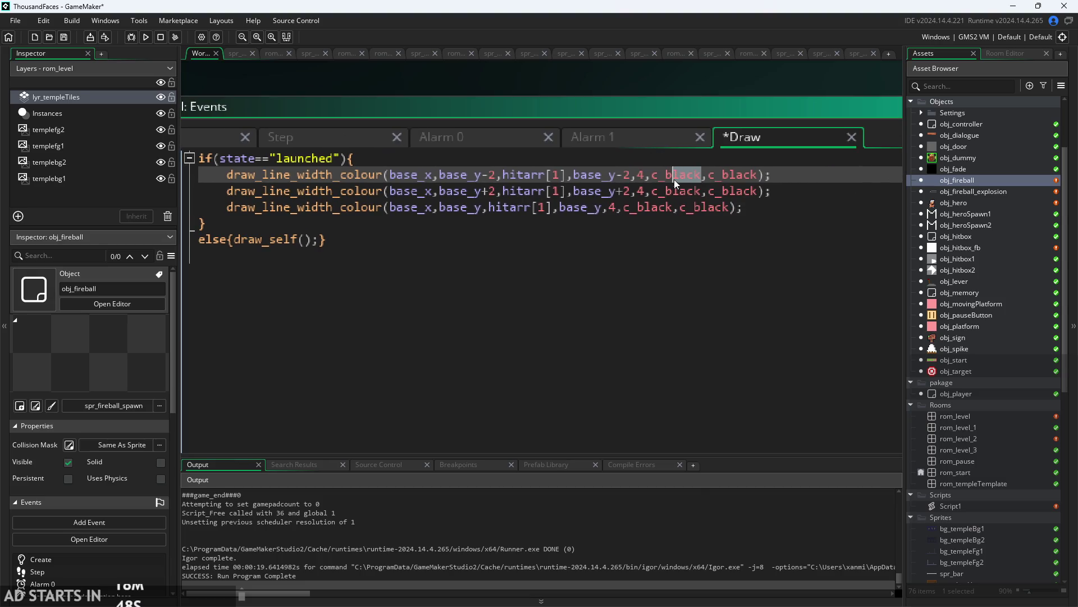
key(BackSpace)
key(BackSpace)
text(white)
key(shift+Right)
key(shift+Right)
key(shift+Right)
text(white)
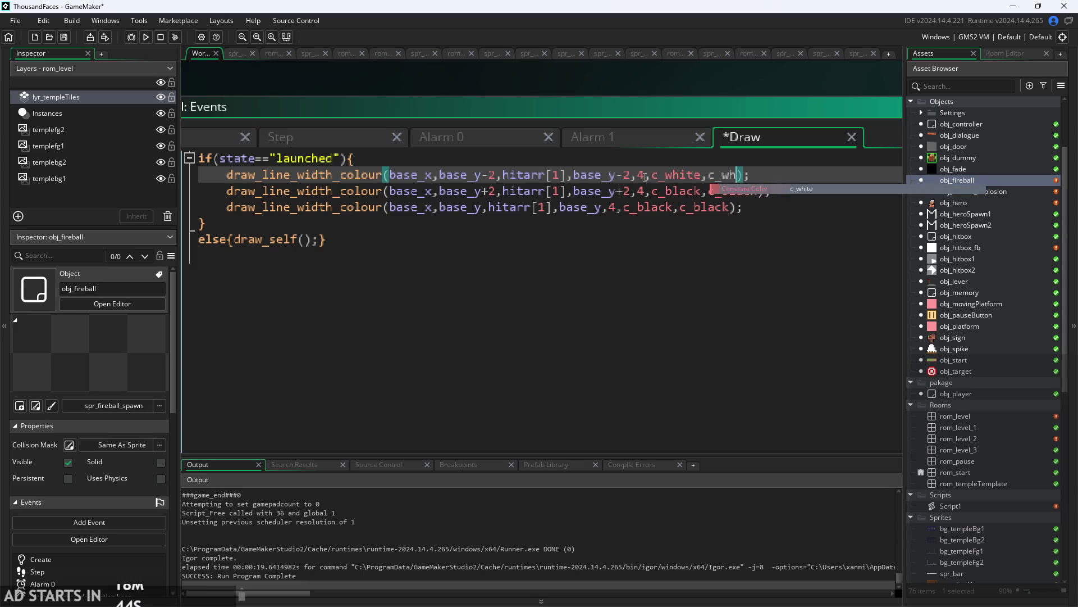
key(Down)
key(Down)
key(BackSpace)
key(BackSpace)
key(BackSpace)
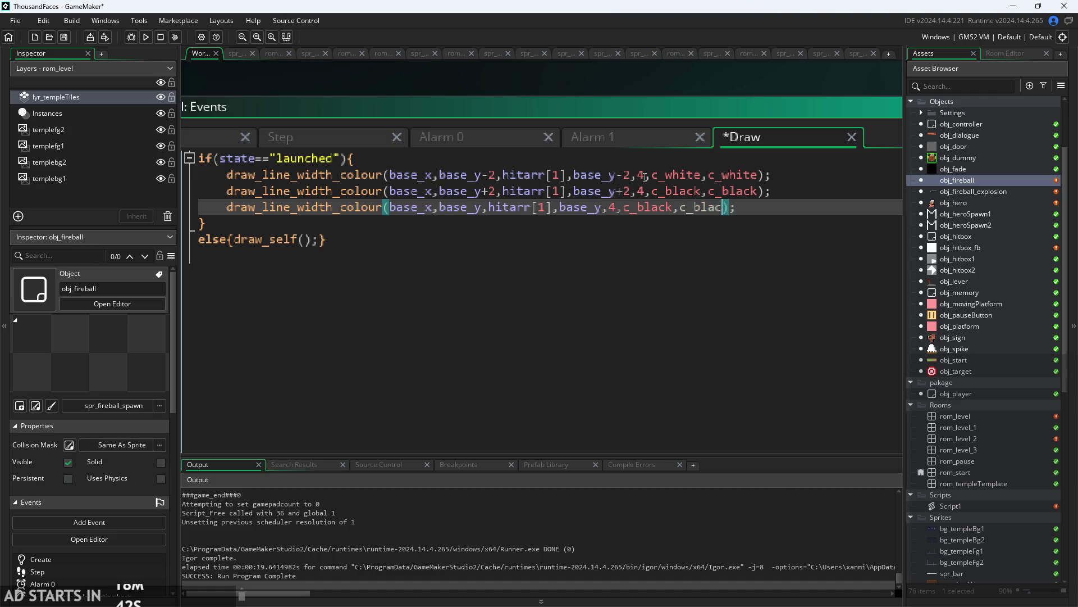
key(BackSpace)
text(white)
key(BackSpace)
key(BackSpace)
key(BackSpace)
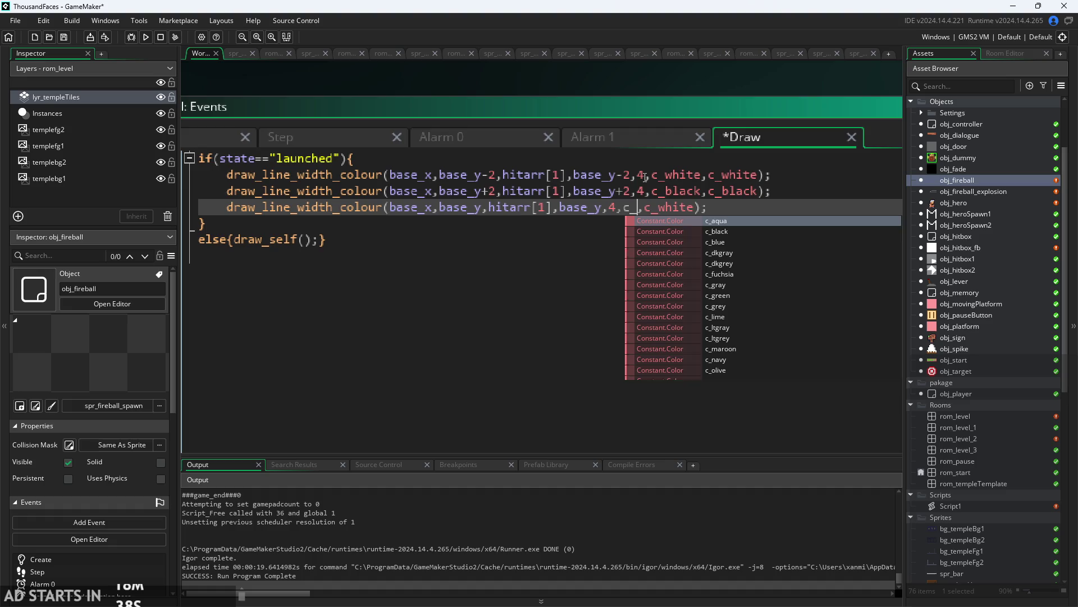
text(white)
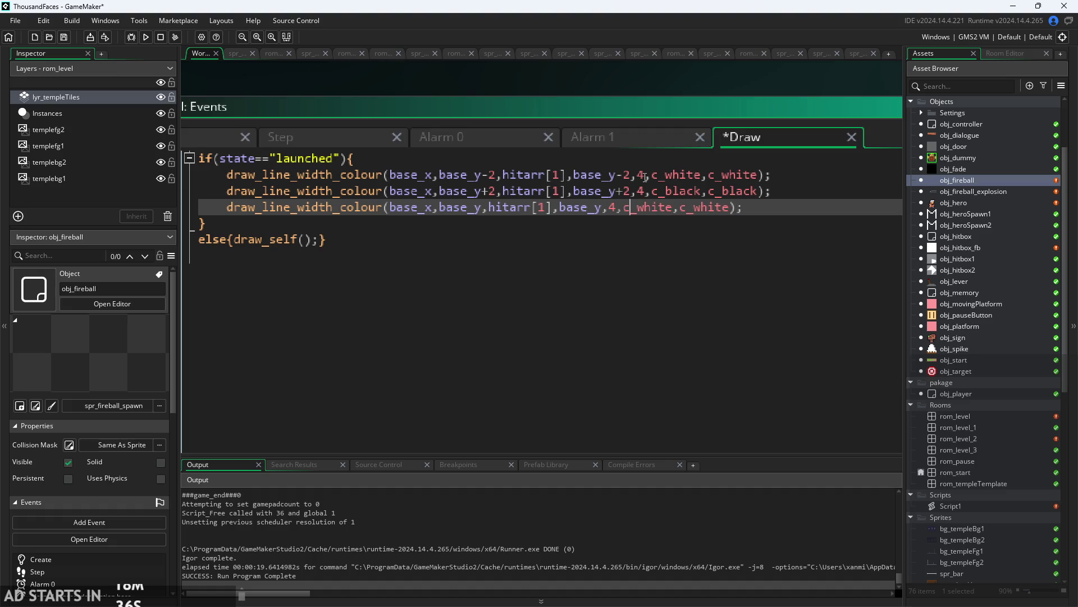
- Save the layered-beam Draw code and launch a test run
key(Left)
key(Left)
key(Left)
key(Up)
key(ctrl+Home)
key(Down)
key(Down)
key(Up)
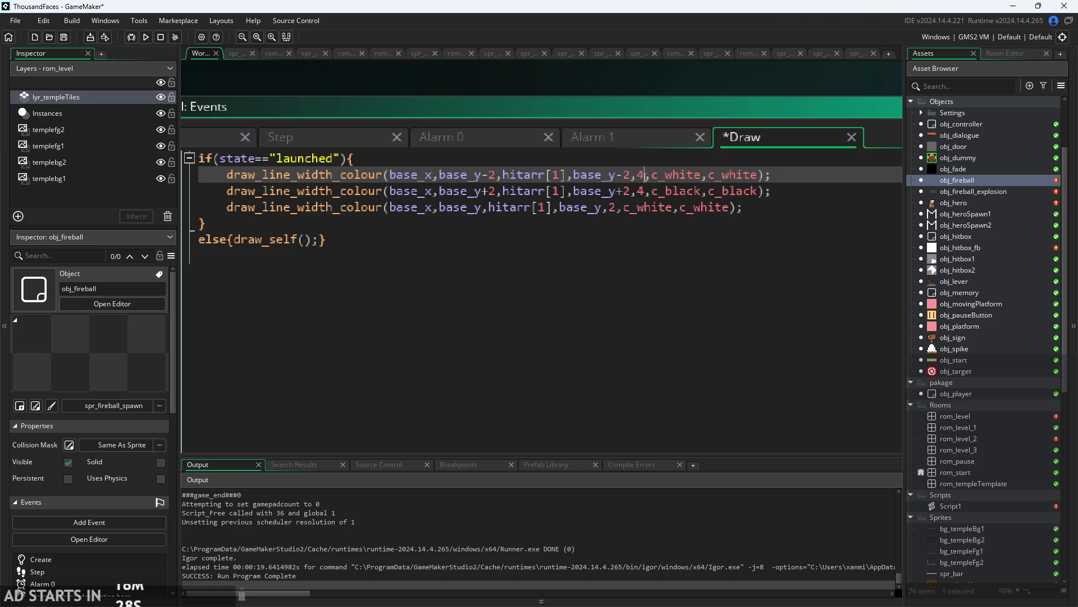
key(Down)
key(ctrl+s)
key(F5)
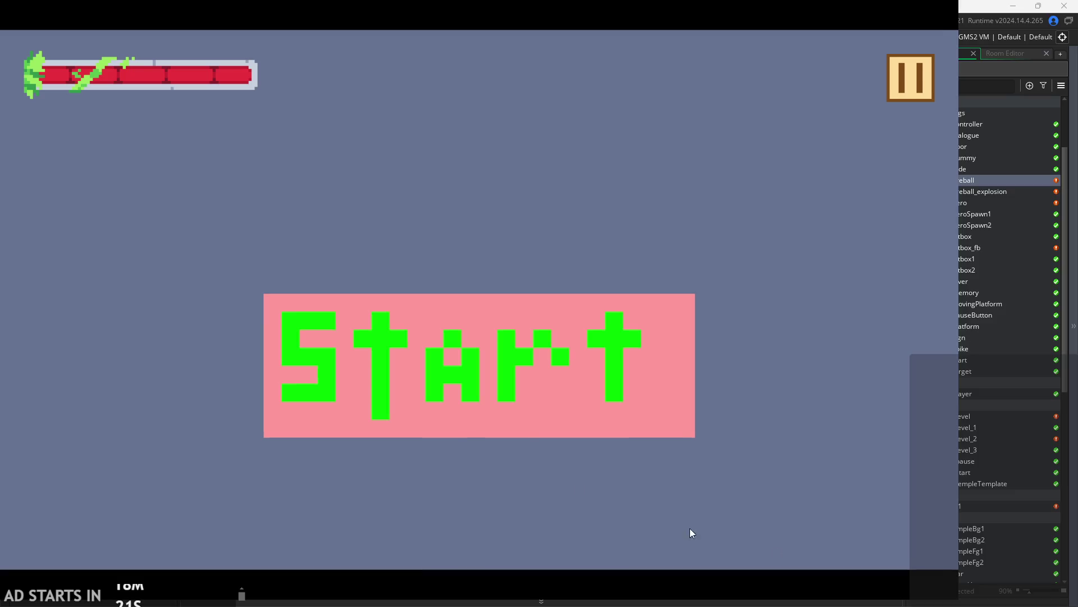
- Play the test level, firing the layered beam, then exit to the editor
click(532, 355)
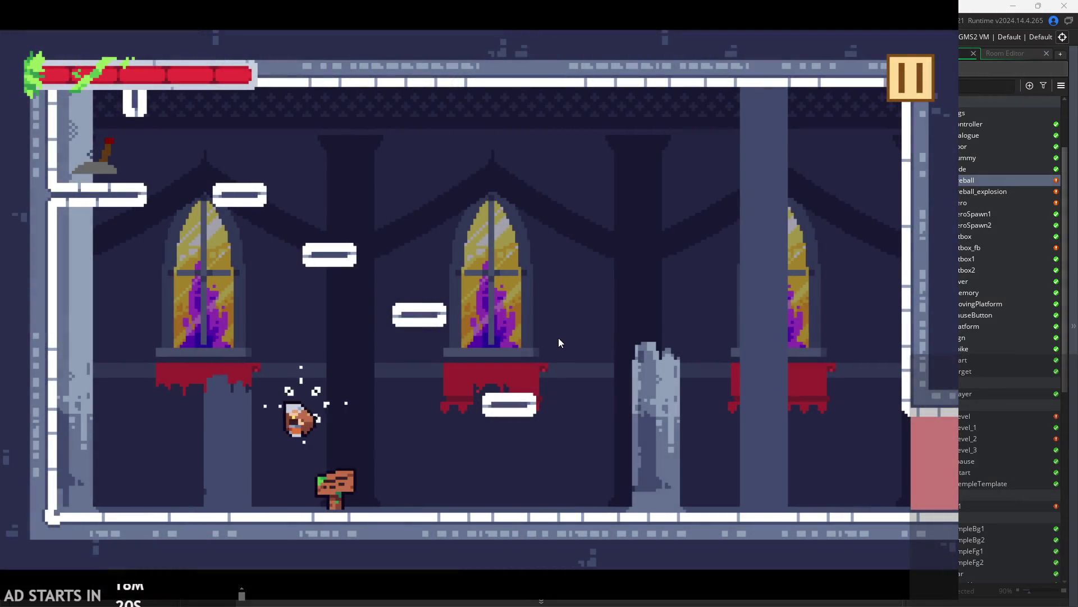
key(Up)
key(Left)
key(x)
key(Right)
key(Up)
key(Up)
key(Up)
key(Right)
key(Up)
key(x)
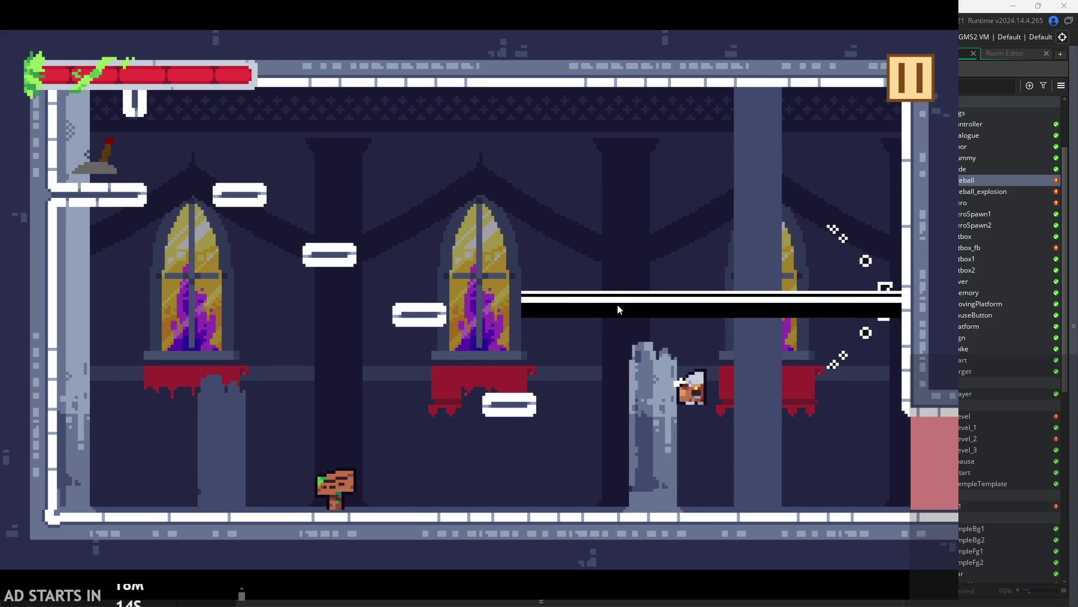
key(Left)
click(893, 95)
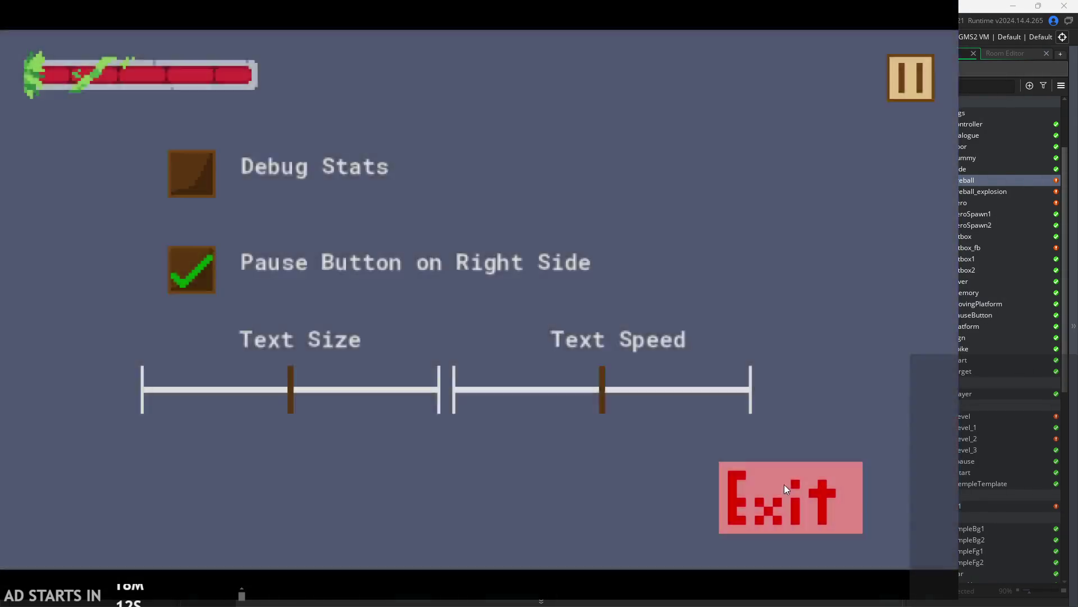
click(784, 485)
- Cut the width-8 black line out of the Draw code
drag(745, 208, 306, 191)
mouse_move(773, 191)
mouse_down()
mouse_move(236, 175)
mouse_move(226, 191)
mouse_up()
key(ctrl+c)
key(Delete)
click(398, 160)
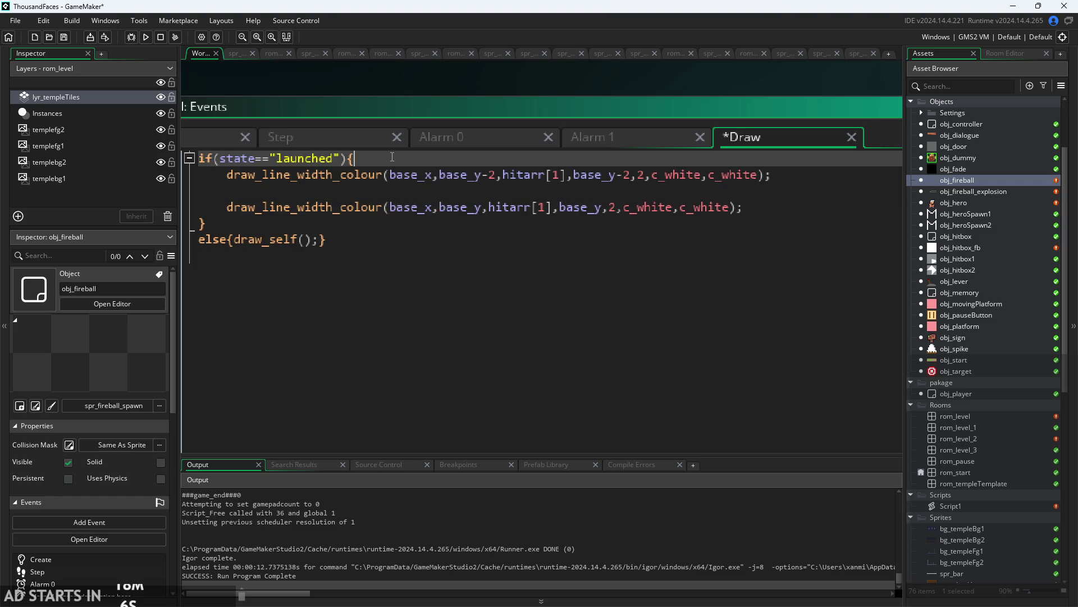
- Paste the width-8 black line directly under the if line and save
key(Return)
key(ctrl+v)
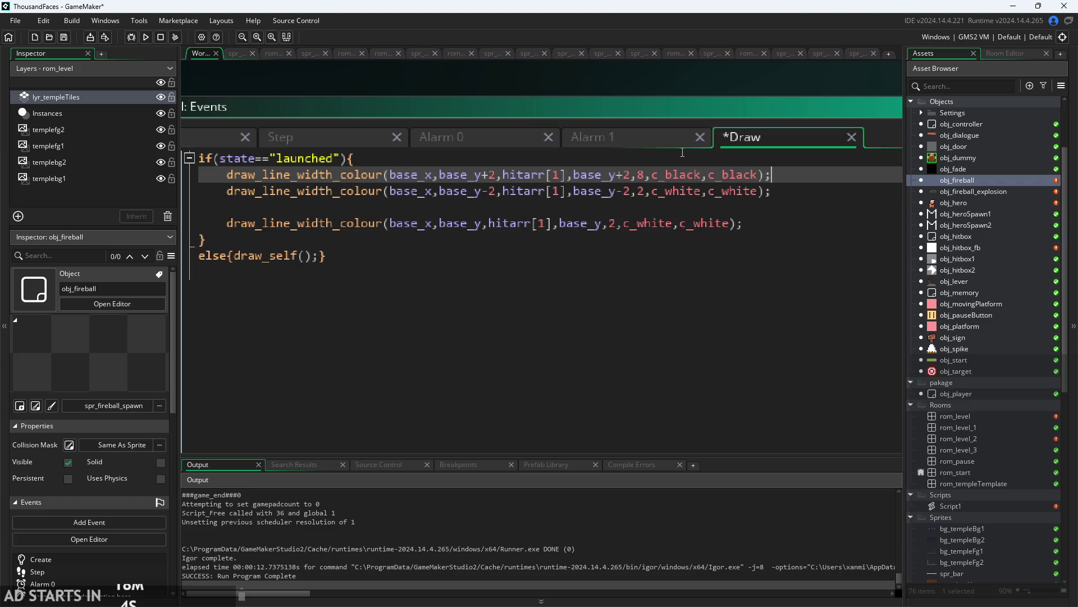
key(Return)
key(ctrl+s)
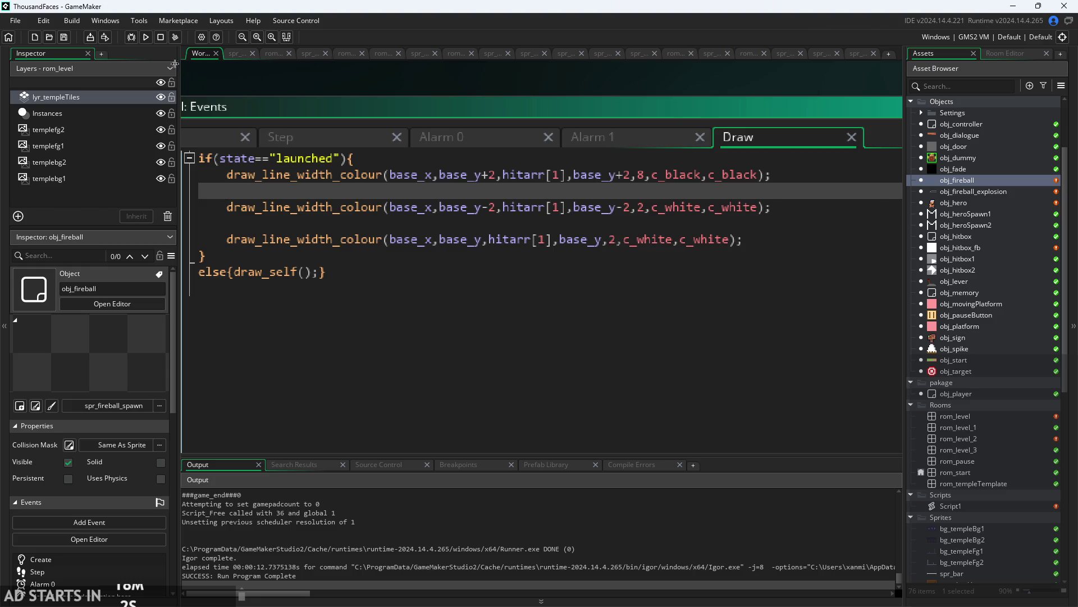
- Test-run the game, fire the beam, then exit back to the editor
click(145, 36)
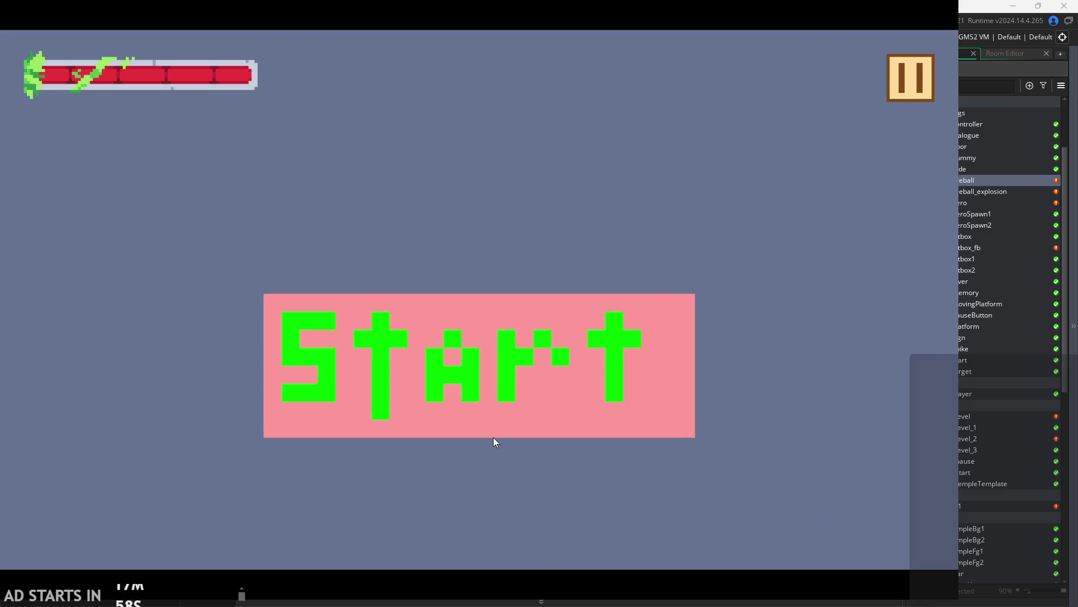
click(493, 436)
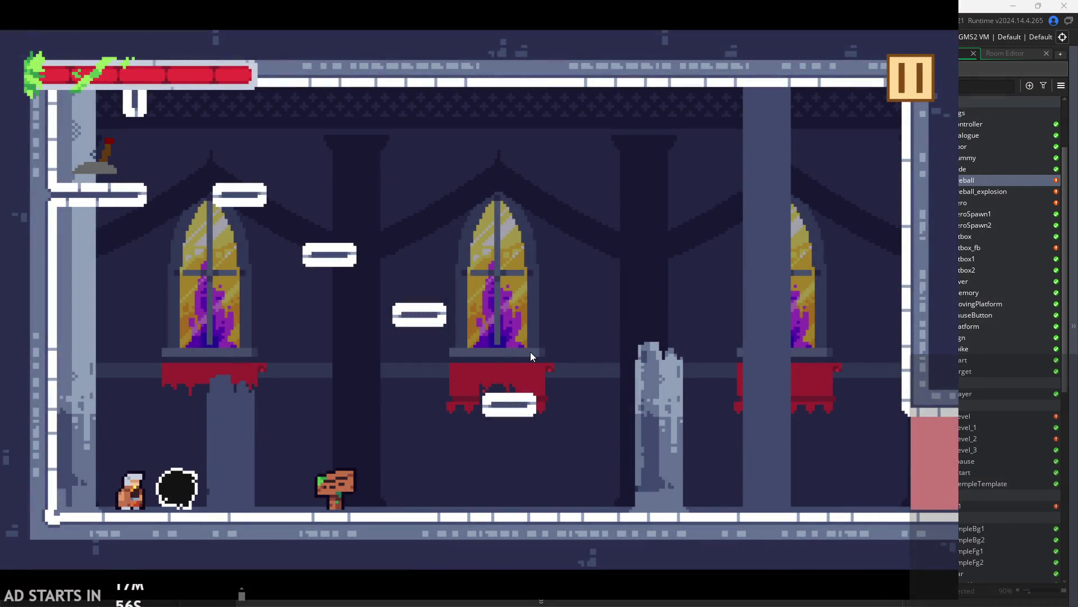
key(Right)
key(space)
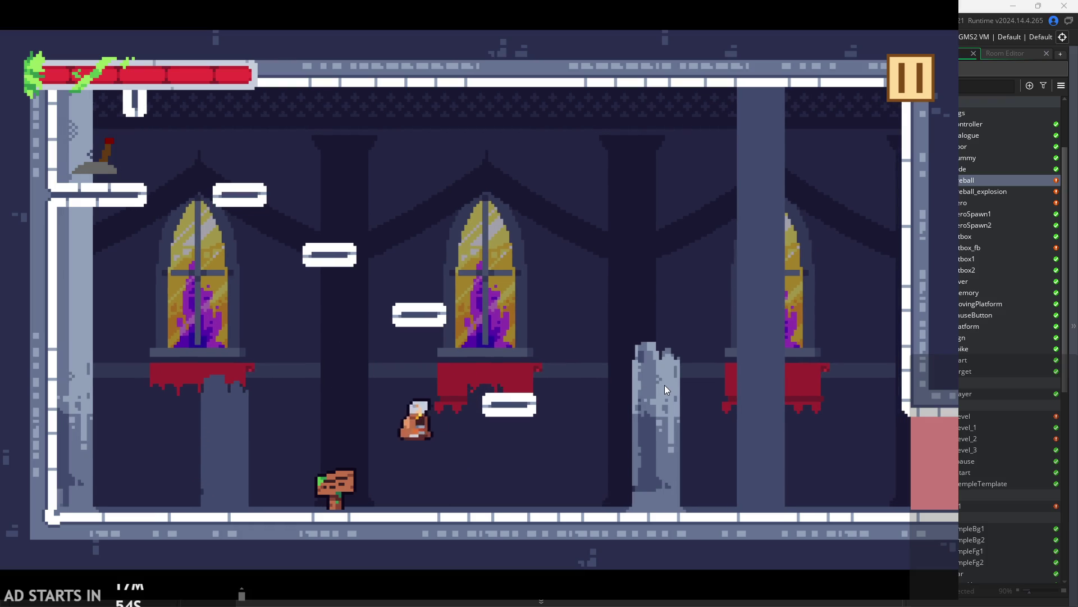
click(571, 340)
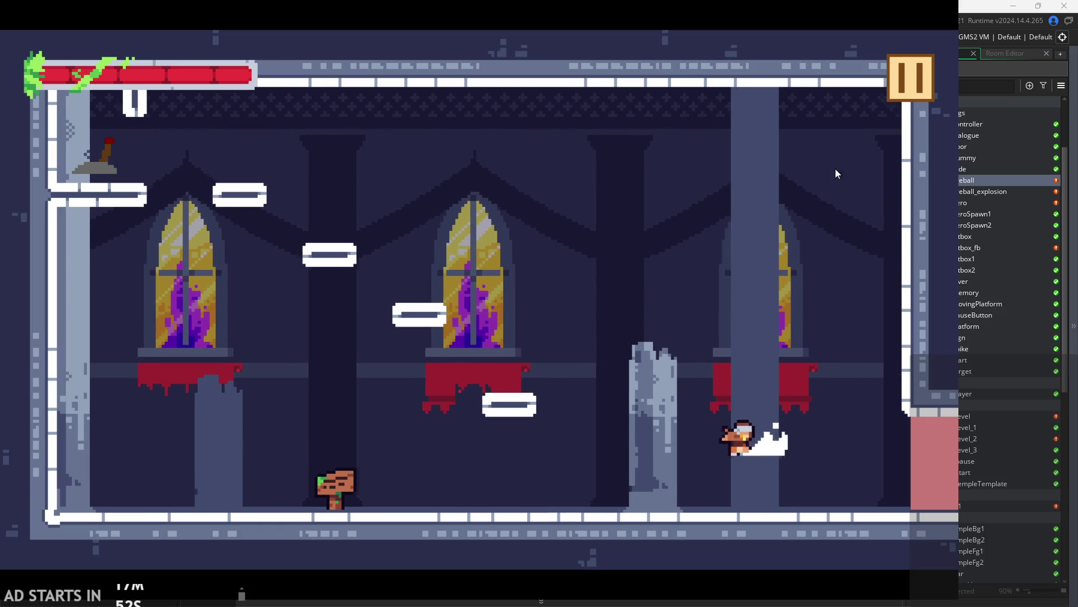
click(907, 84)
click(813, 517)
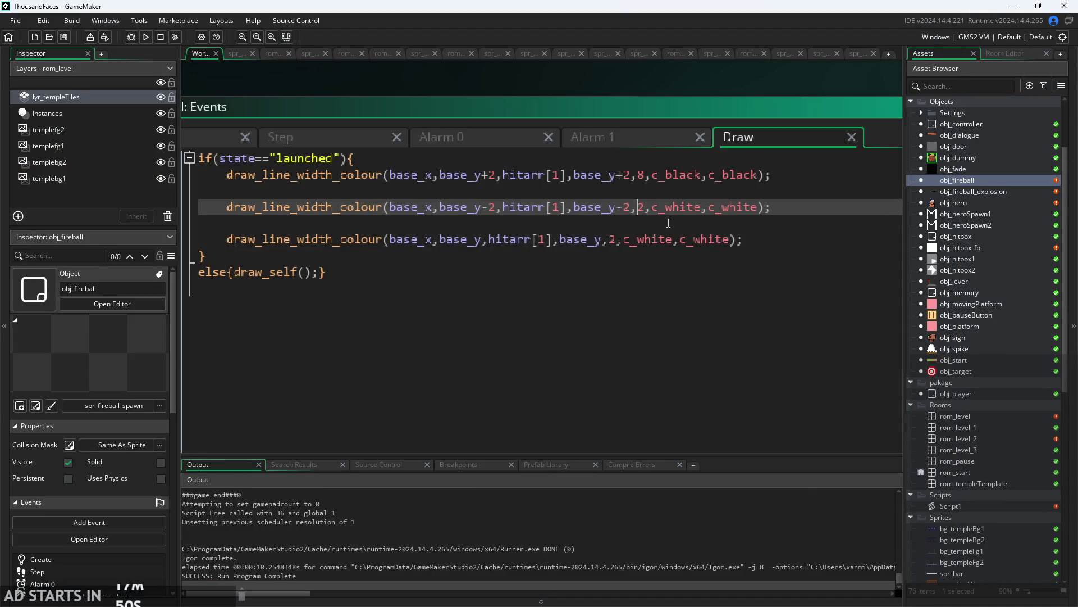
- Remove the black line's +2 offsets and shift the last white line to base_y+2
key(Left)
key(Left)
click(633, 178)
key(BackSpace)
text(8)
key(Left)
key(Left)
key(Left)
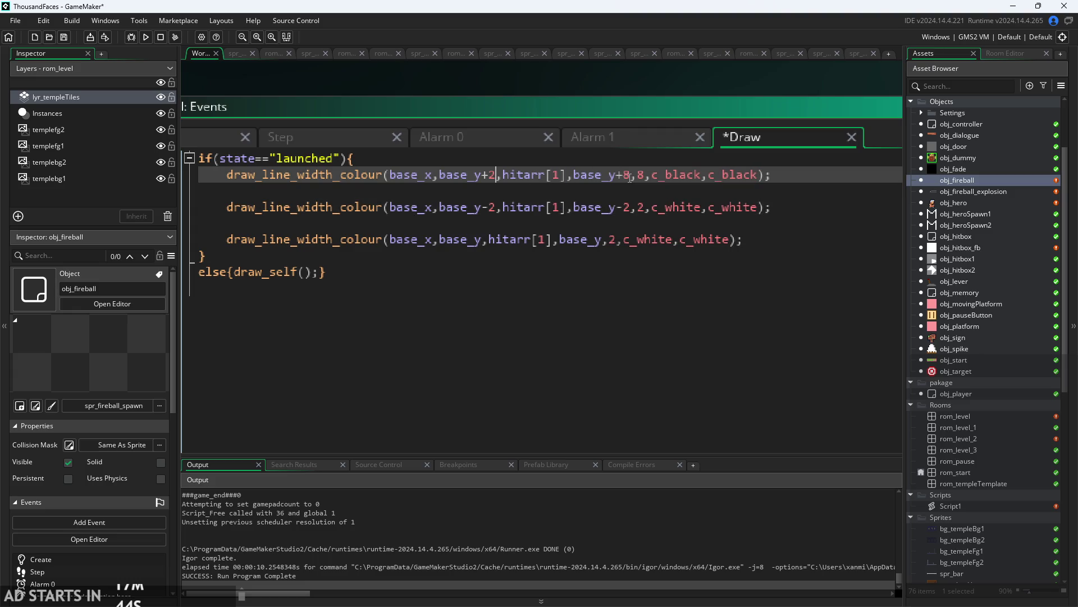
key(Right)
key(Right)
key(BackSpace)
text(2)
key(BackSpace)
key(BackSpace)
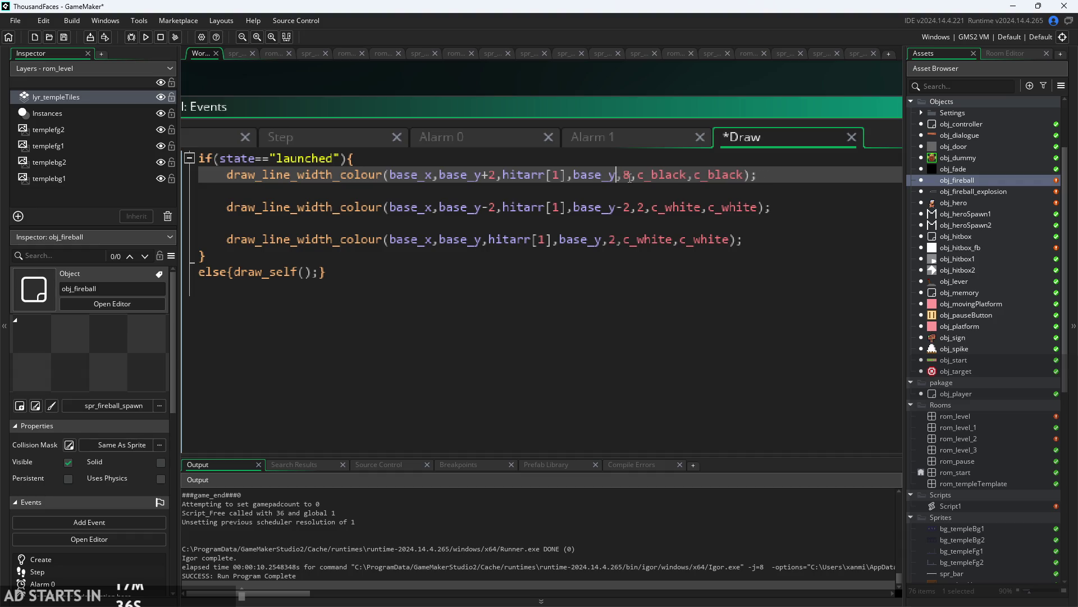
key(Delete)
key(Delete)
key(Down)
key(Down)
key(Down)
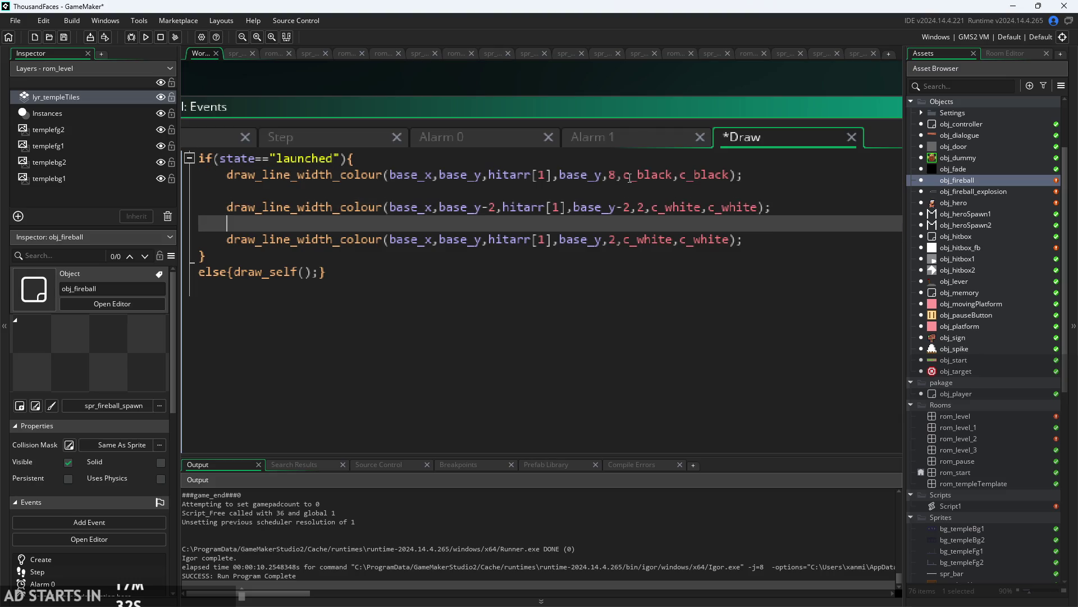
key(Down)
text(+2)
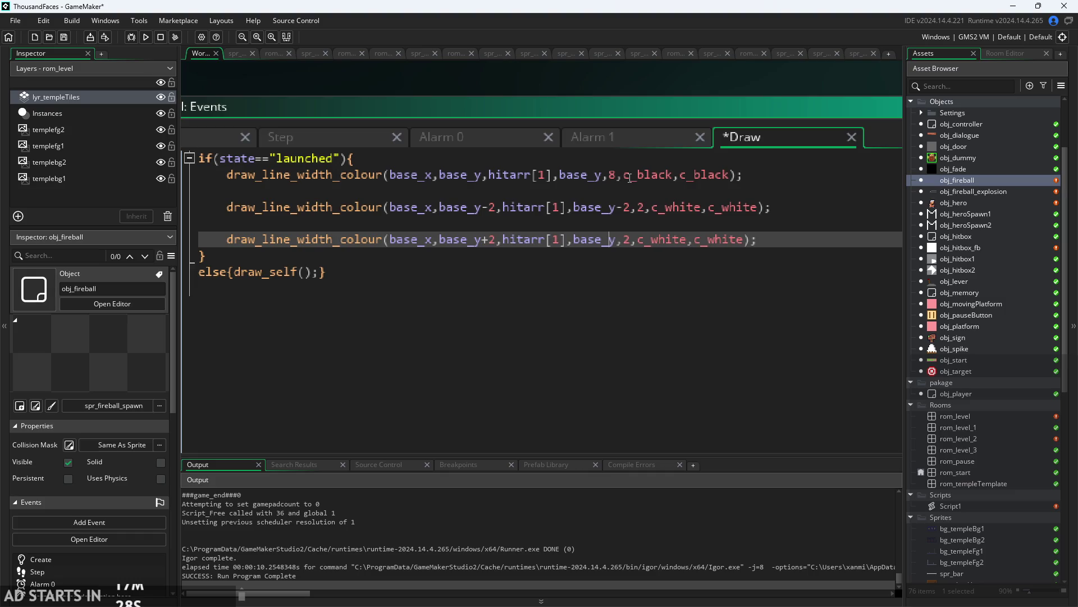
text(+2)
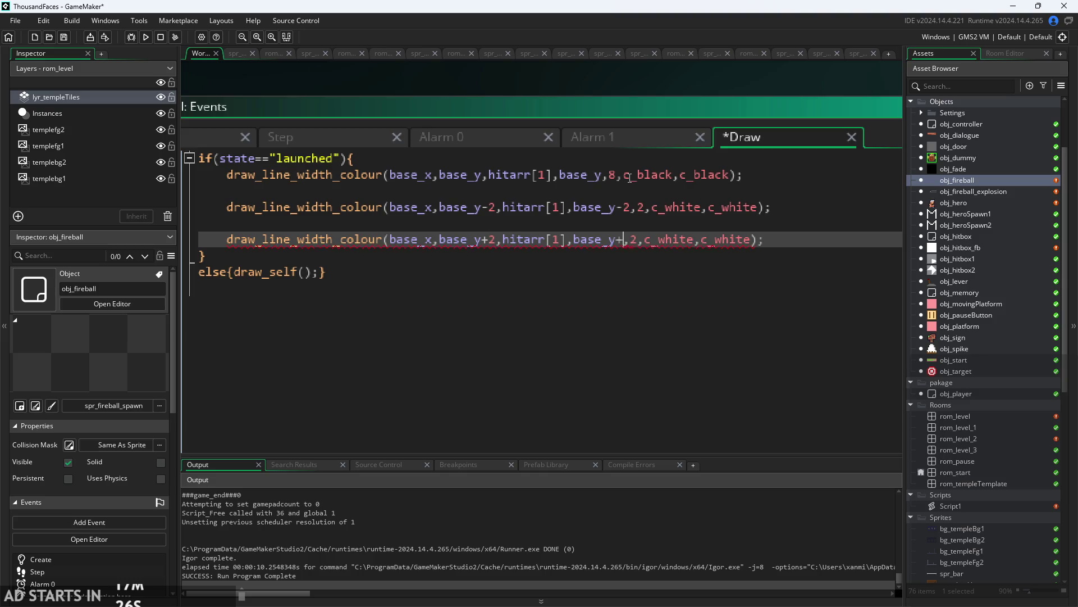
- Save, test-run the game firing the beam, then pause
key(ctrl+s)
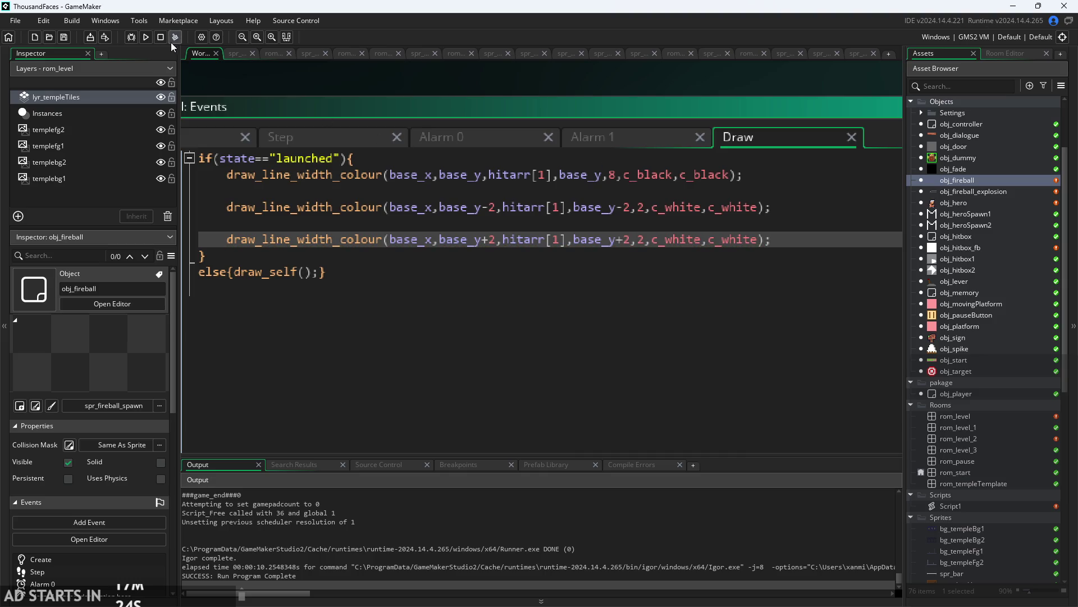
key(F5)
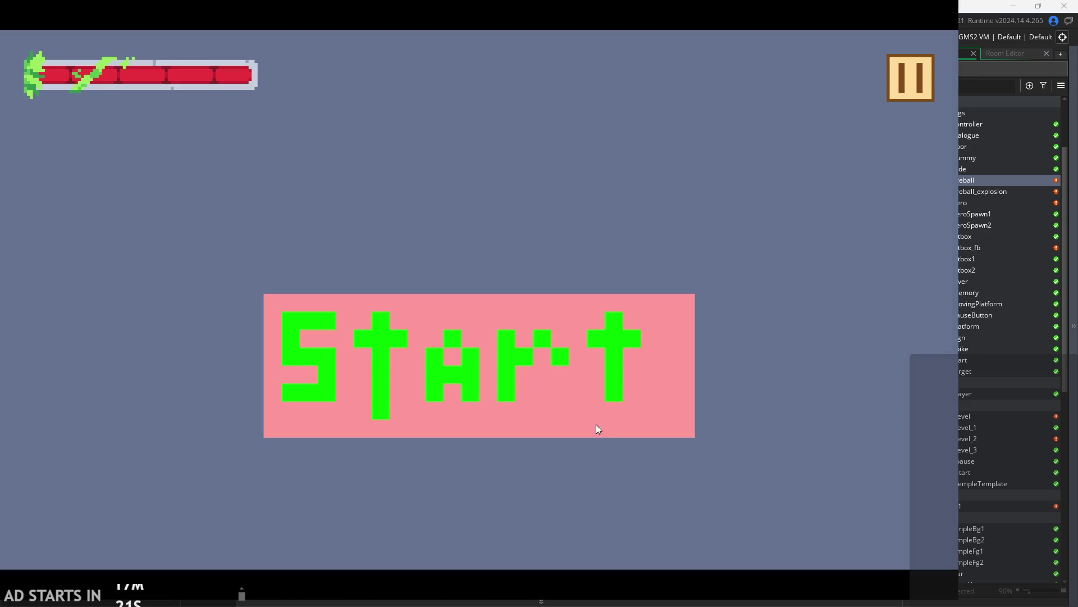
click(596, 425)
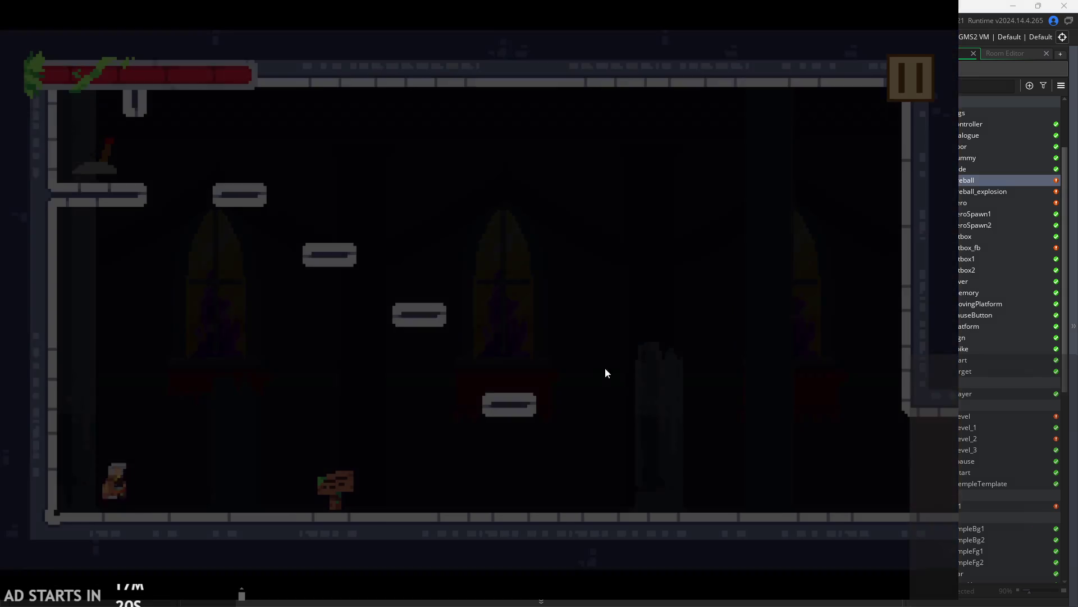
key(Right)
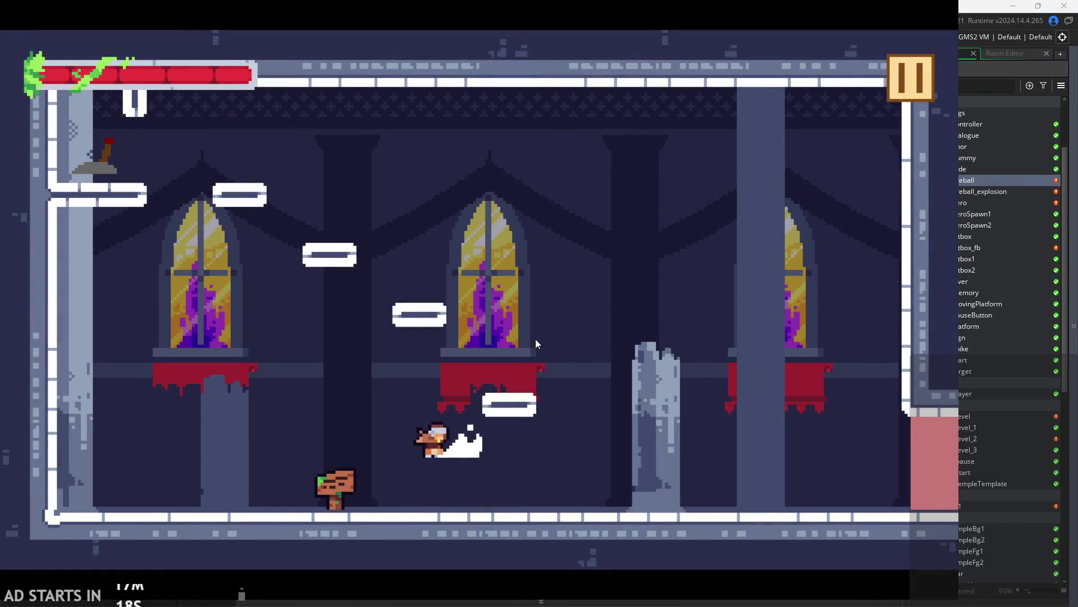
key(space)
key(space)
key(x)
key(x)
key(x)
key(shift)
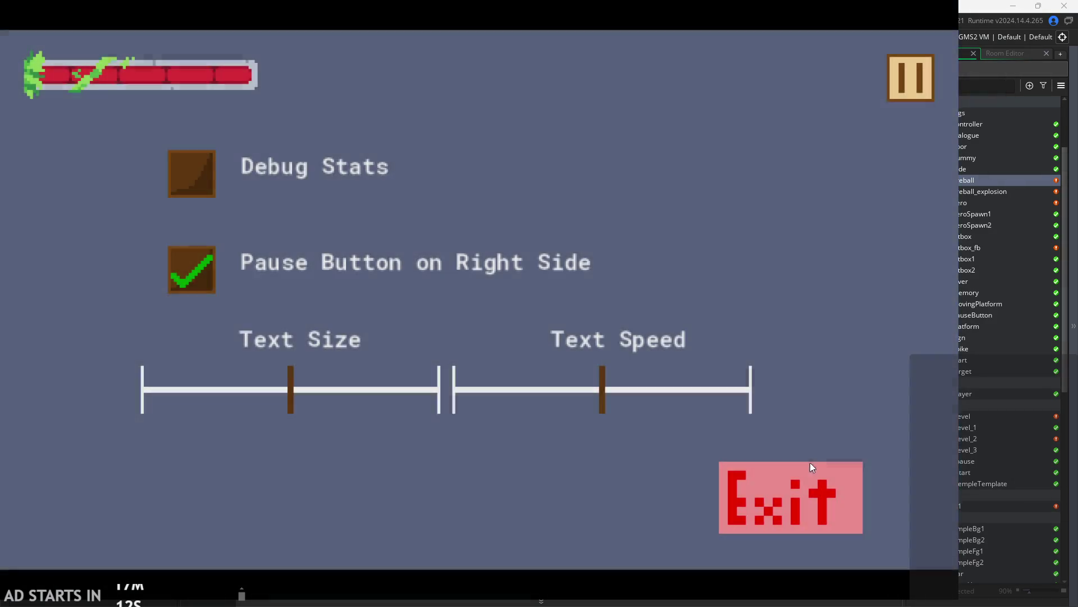
click(811, 465)
click(616, 179)
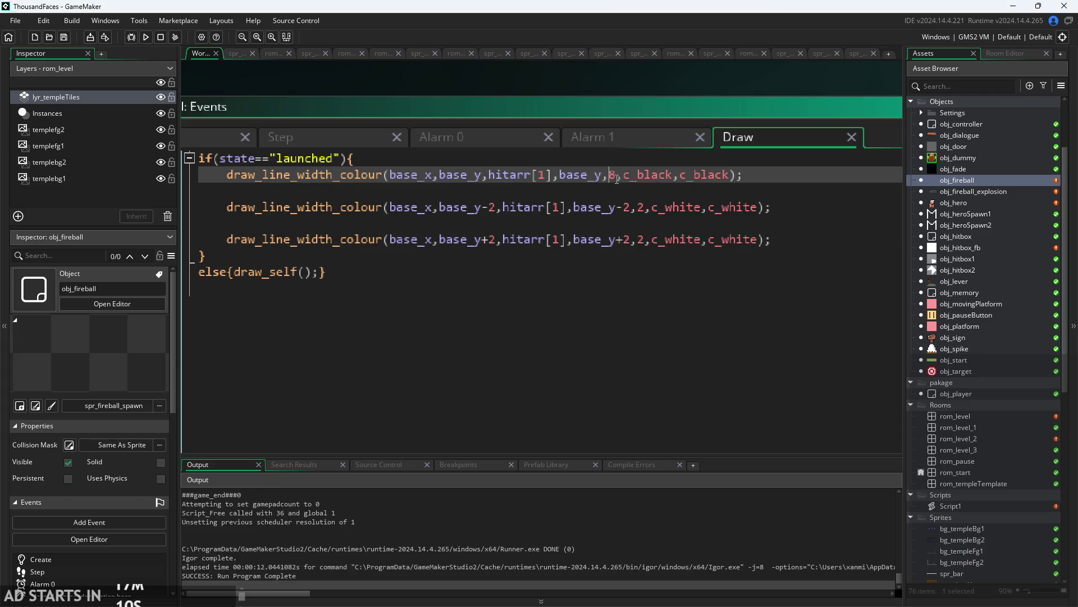
- Narrow the black line to width 6 and the white edge lines to width 1, saving
key(BackSpace)
text(6)
key(ctrl+s)
click(645, 208)
key(BackSpace)
text(1)
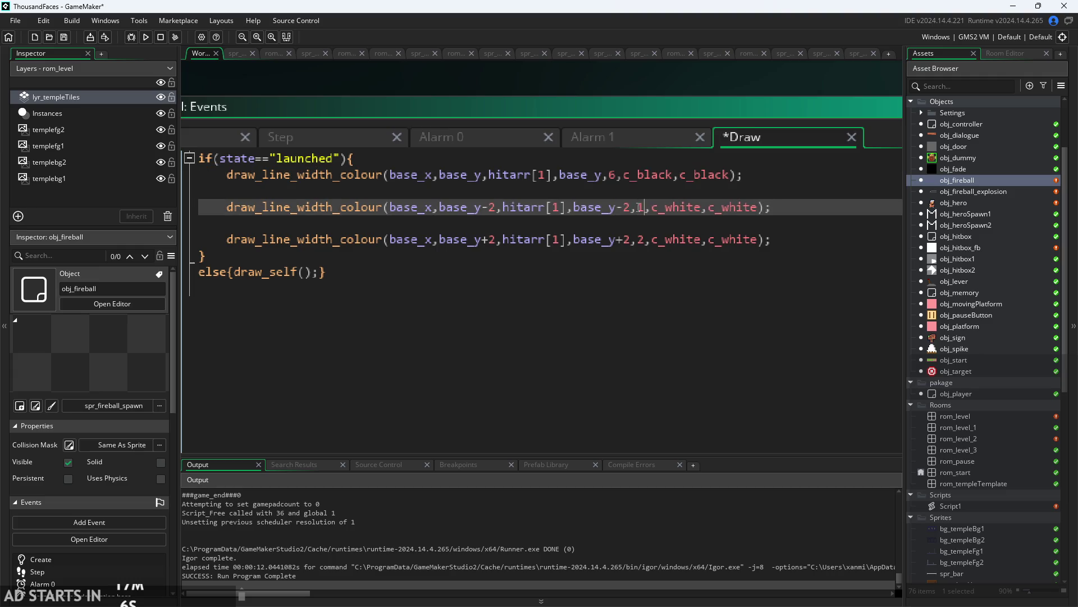
key(Down)
key(ctrl+s)
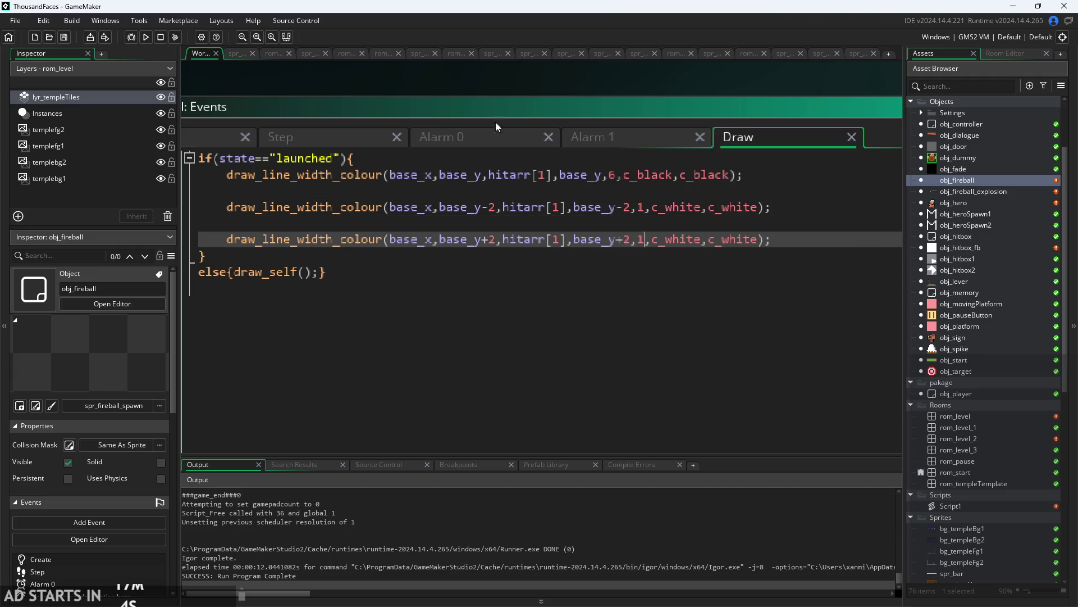
- Reduce the black line width to 5, save, and launch a test run
click(619, 176)
key(BackSpace)
text(5)
key(ctrl+s)
click(147, 40)
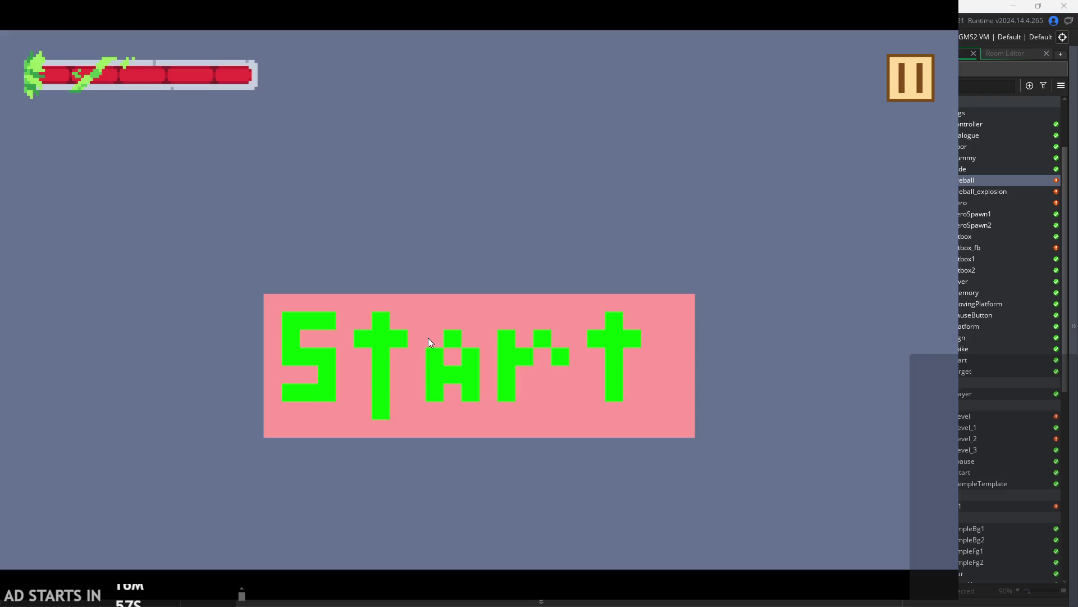
- Play the level, firing several fireball beams to check the 5-wide black and 1-wide white lines
click(429, 341)
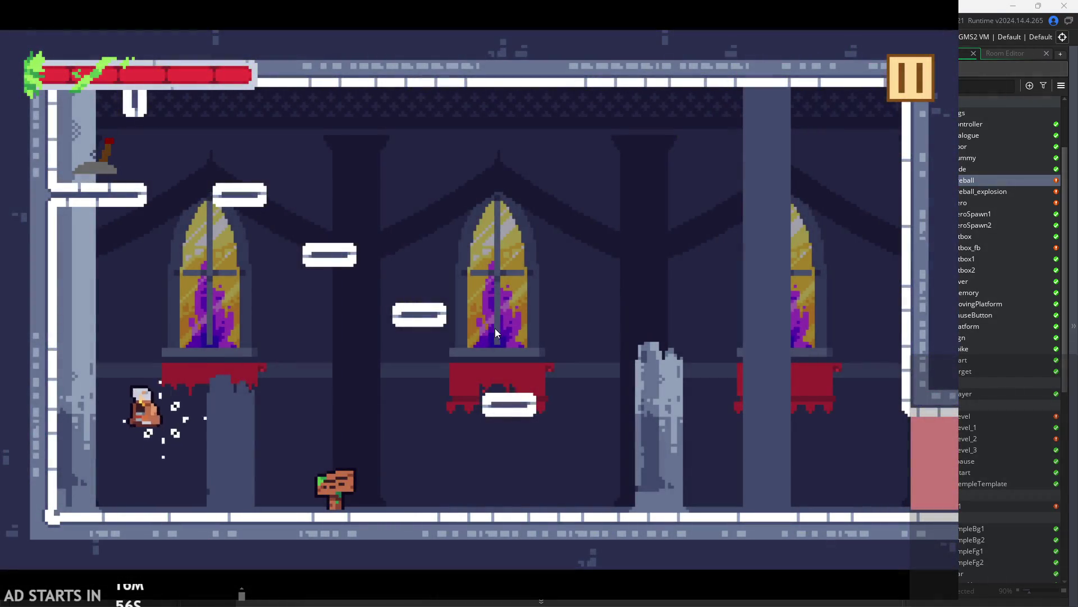
key(Right)
key(space)
click(643, 339)
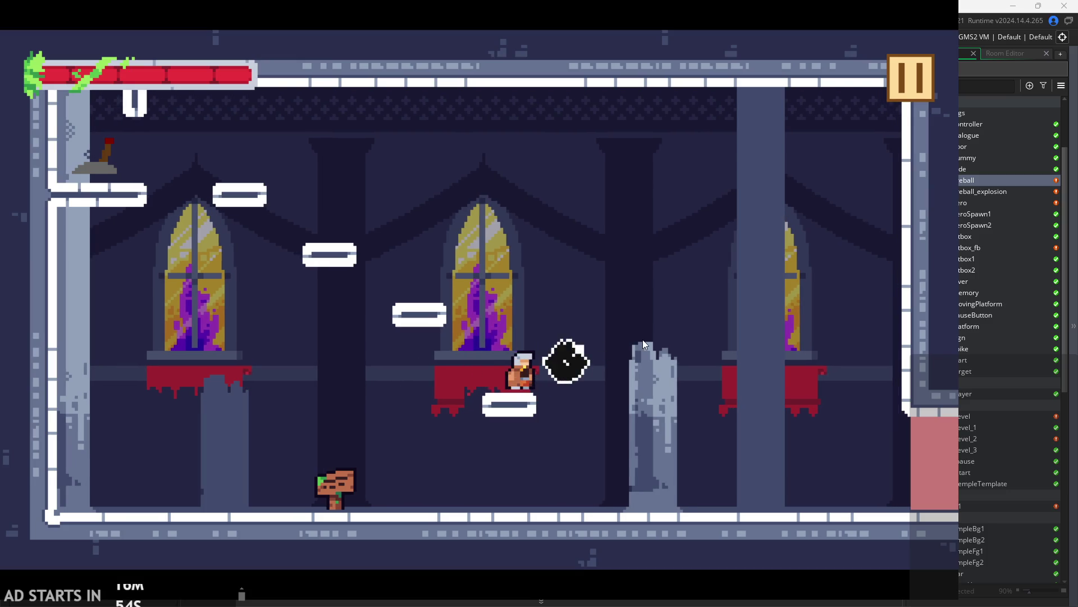
key(shift)
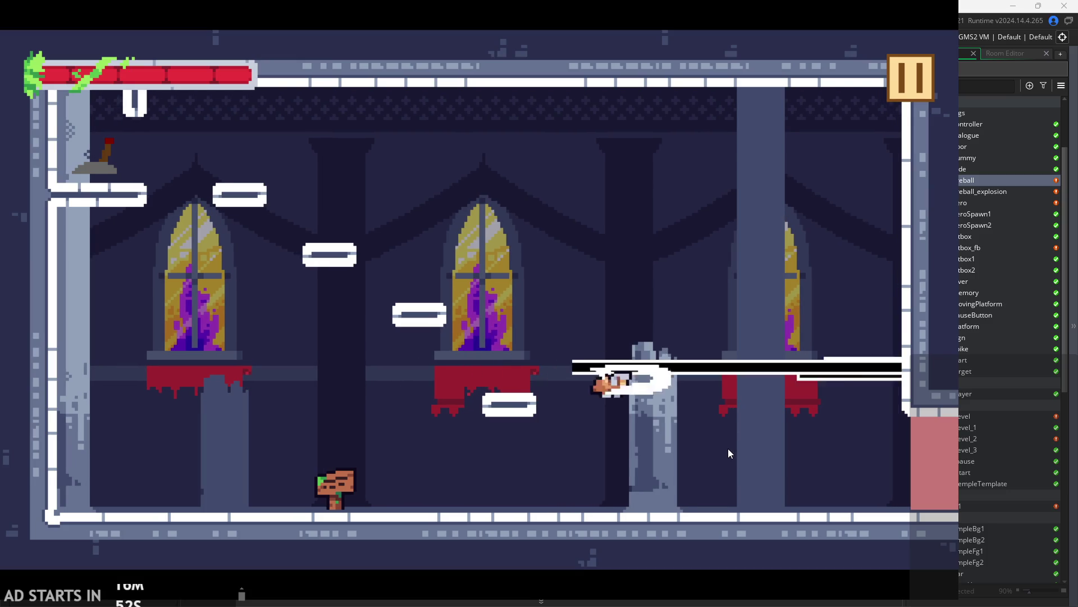
key(space)
key(space)
key(Left)
click(707, 437)
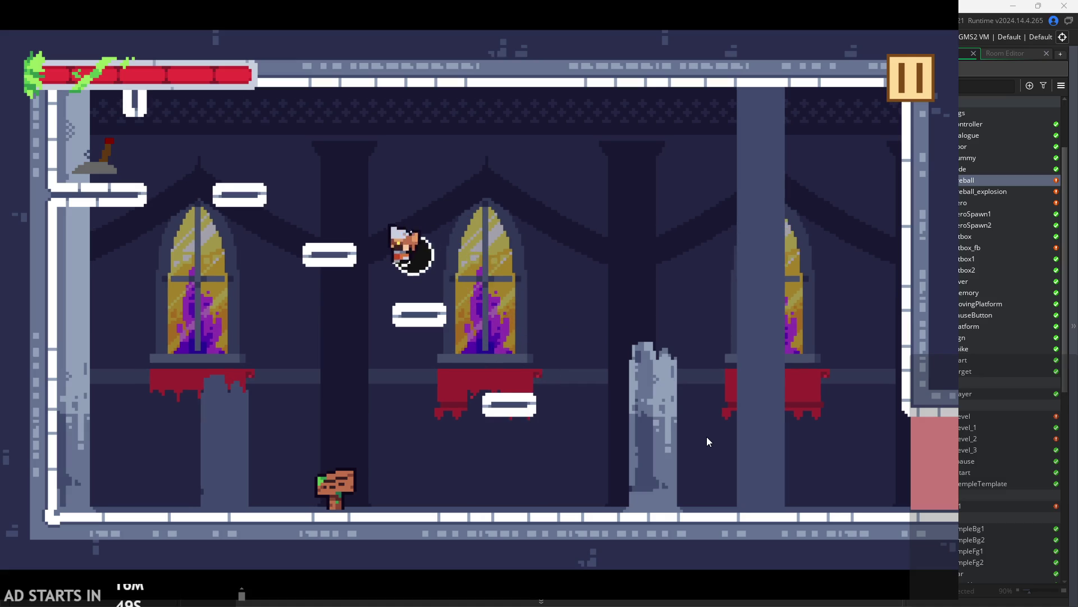
key(space)
key(shift)
key(Left)
key(space)
key(Left)
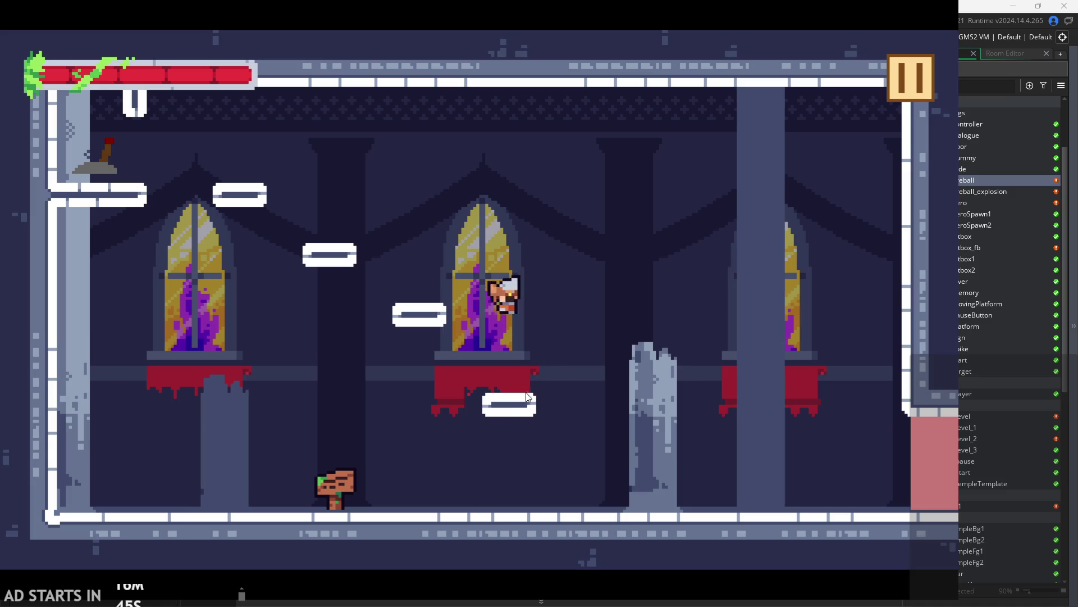
key(space)
key(Right)
click(534, 299)
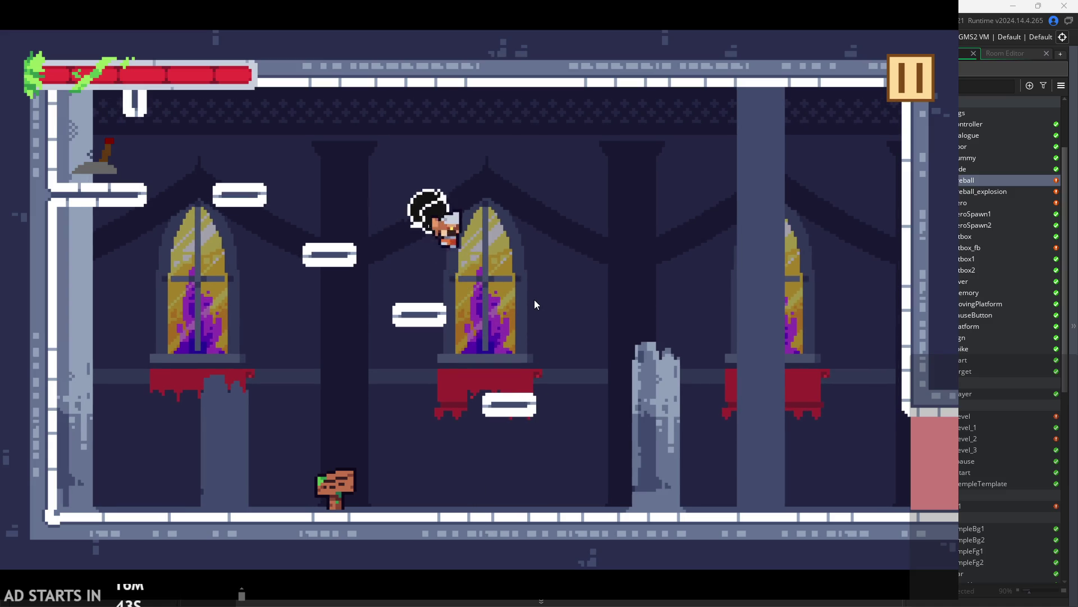
key(shift)
key(Left)
key(Right)
key(Left)
key(space)
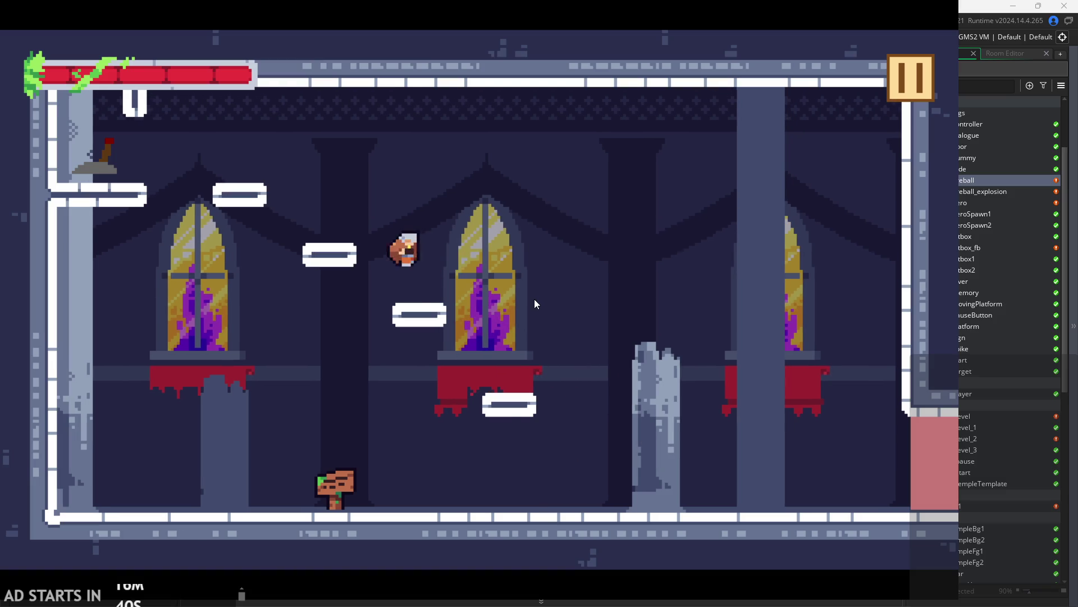
click(534, 298)
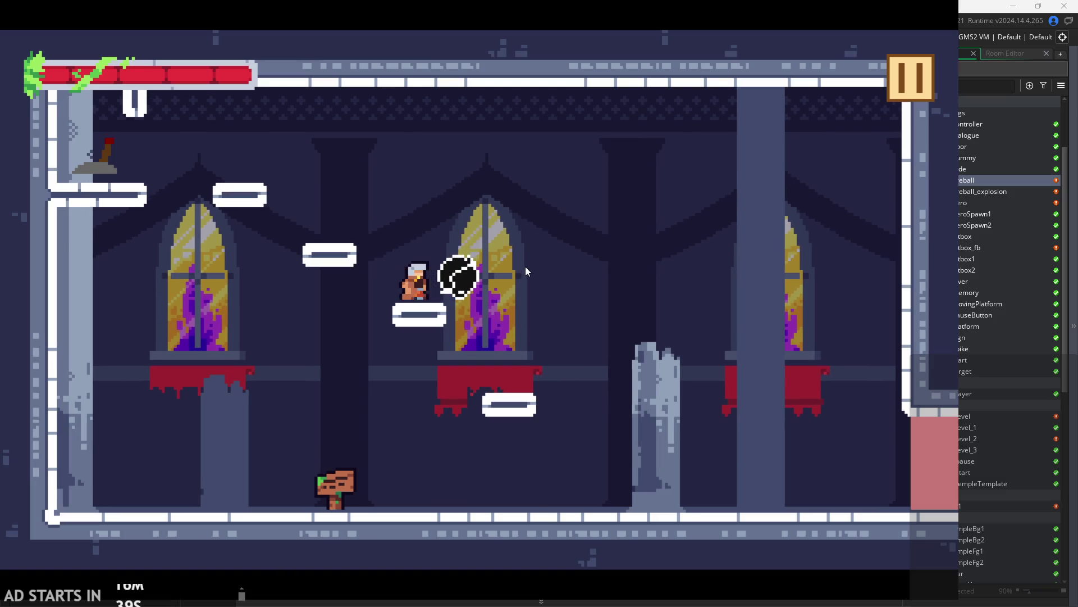
key(Left)
key(space)
click(524, 284)
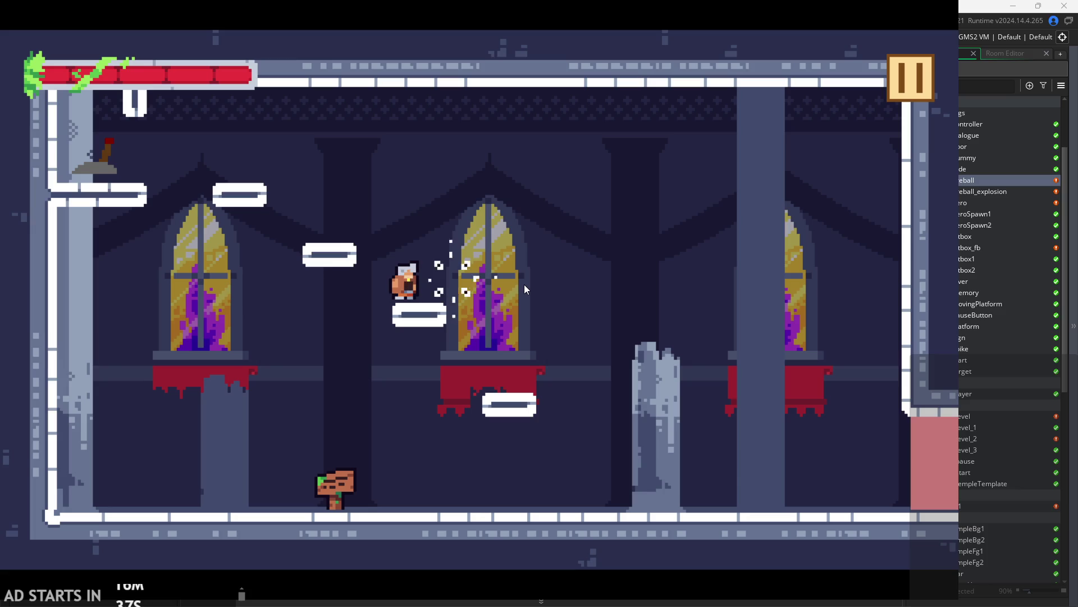
key(space)
key(Right)
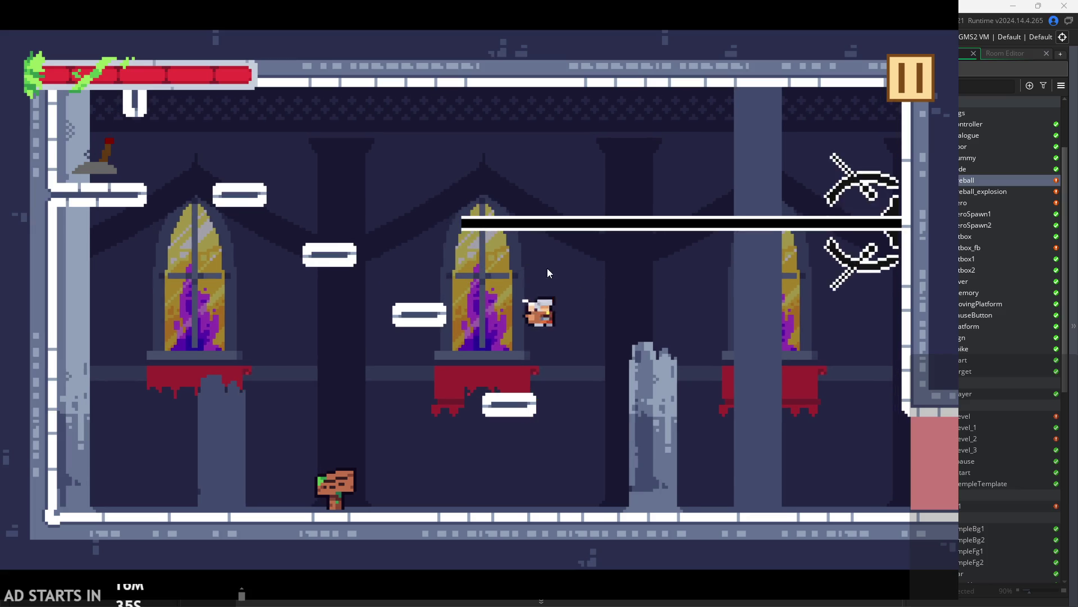
key(Left)
key(space)
click(640, 298)
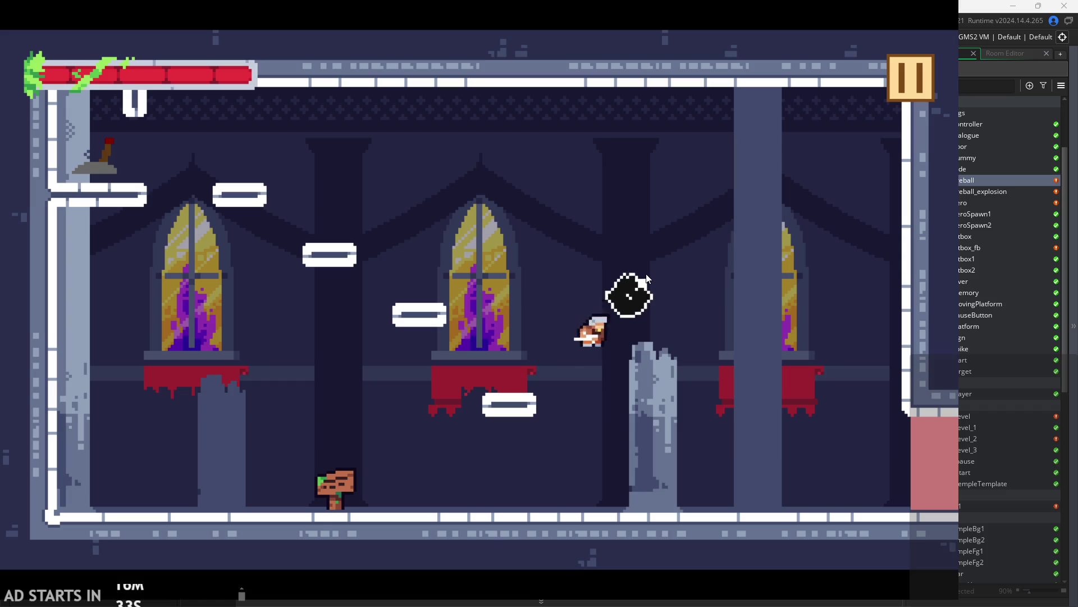
key(Left)
key(space)
key(Left)
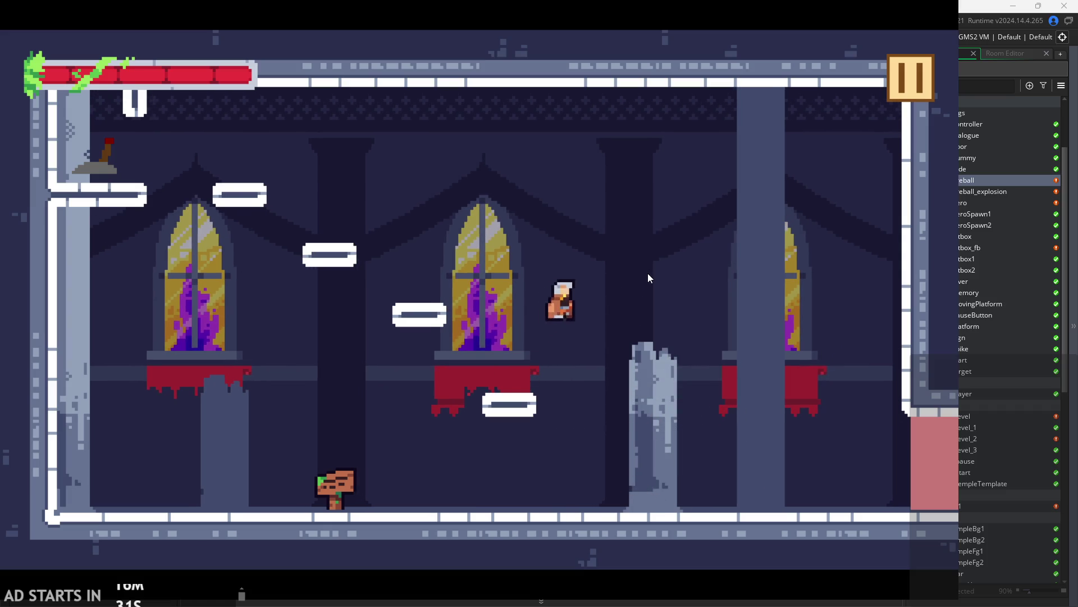
click(736, 200)
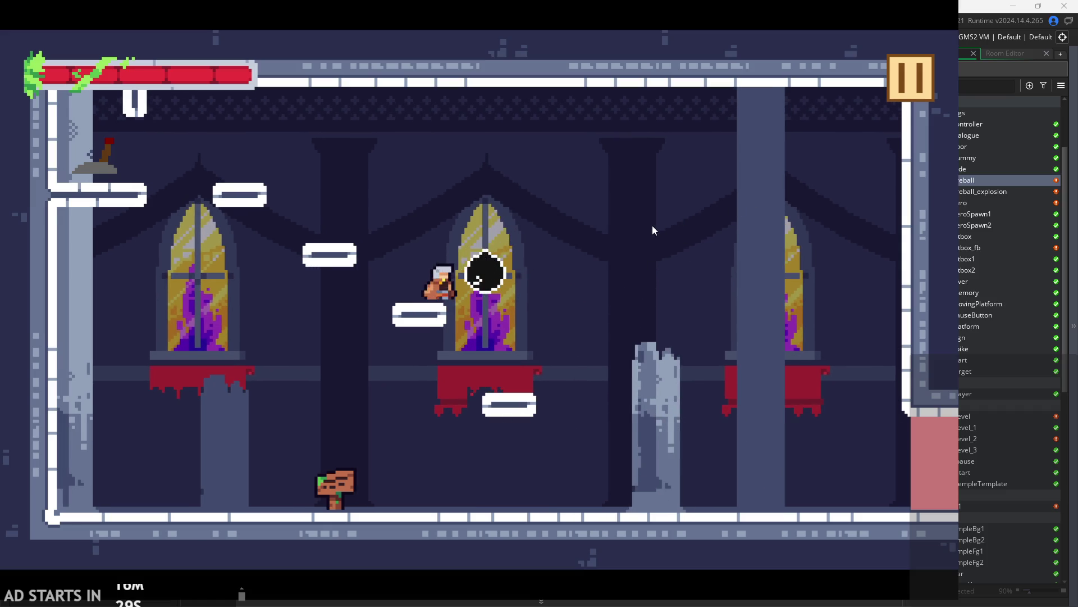
key(Right)
- Pause the game and exit back to the fireball's Draw code
click(898, 93)
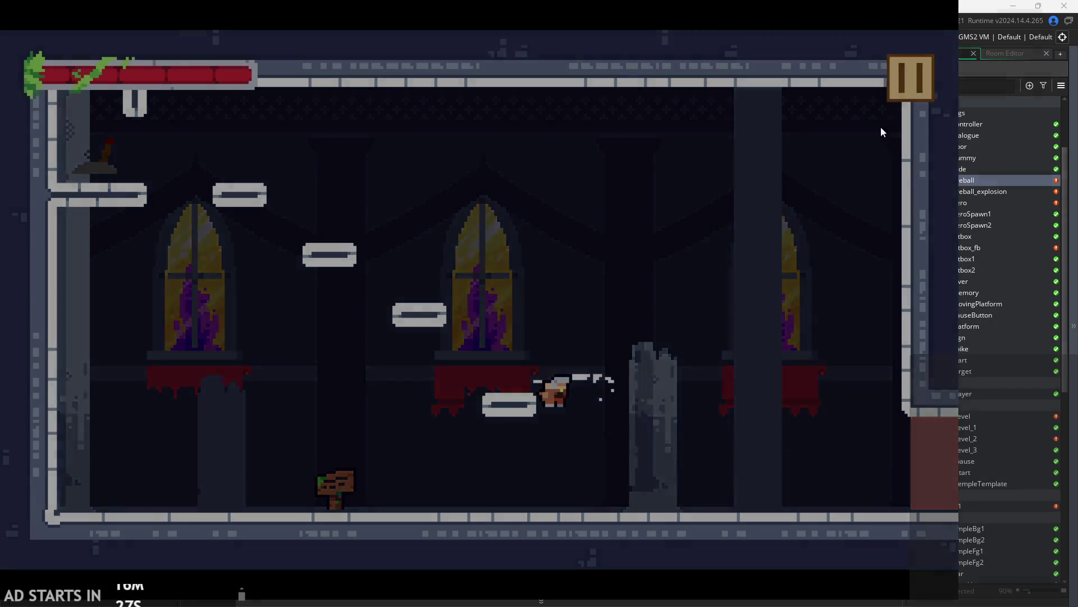
click(731, 497)
click(472, 207)
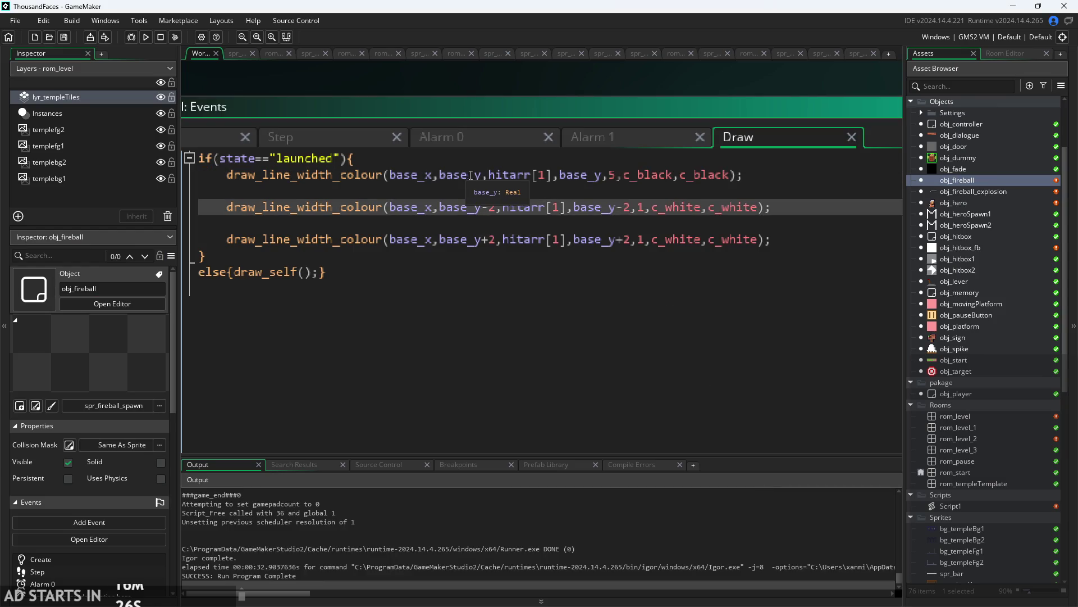
- Insert an empty first line at the top of the Draw code
scroll(475, 196, down, 3)
click(488, 167)
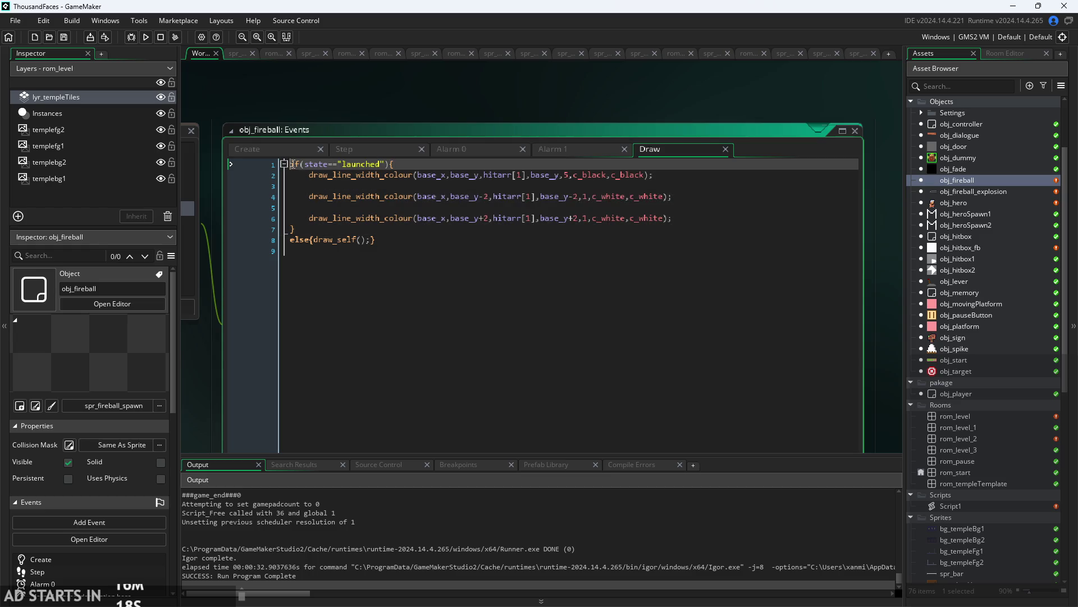
key(Return)
key(Up)
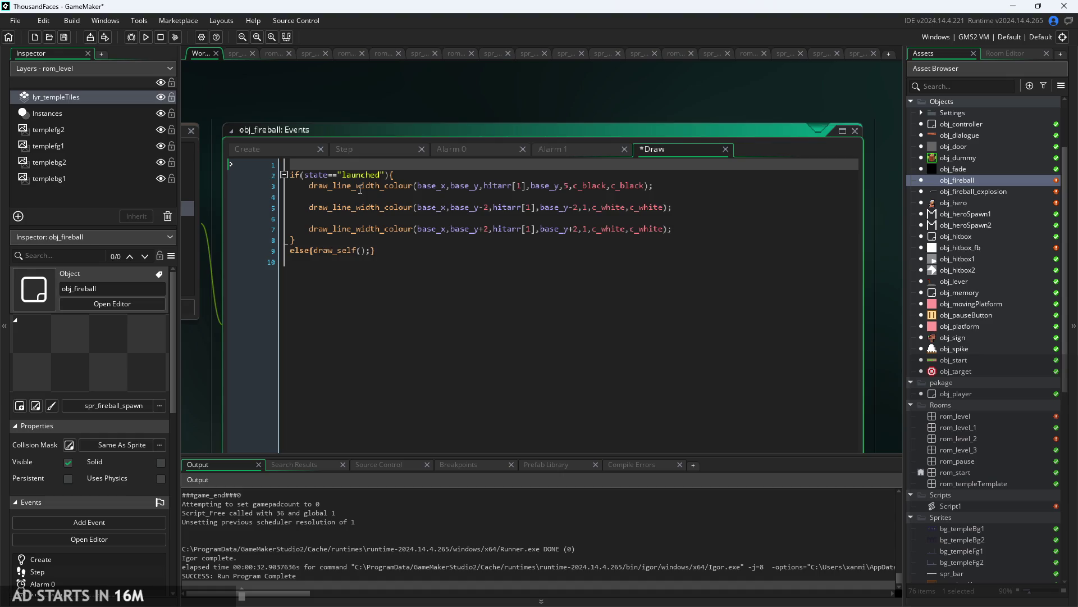
- Change both white edge line widths from 1 to 1+w
scroll(685, 336, up, 2)
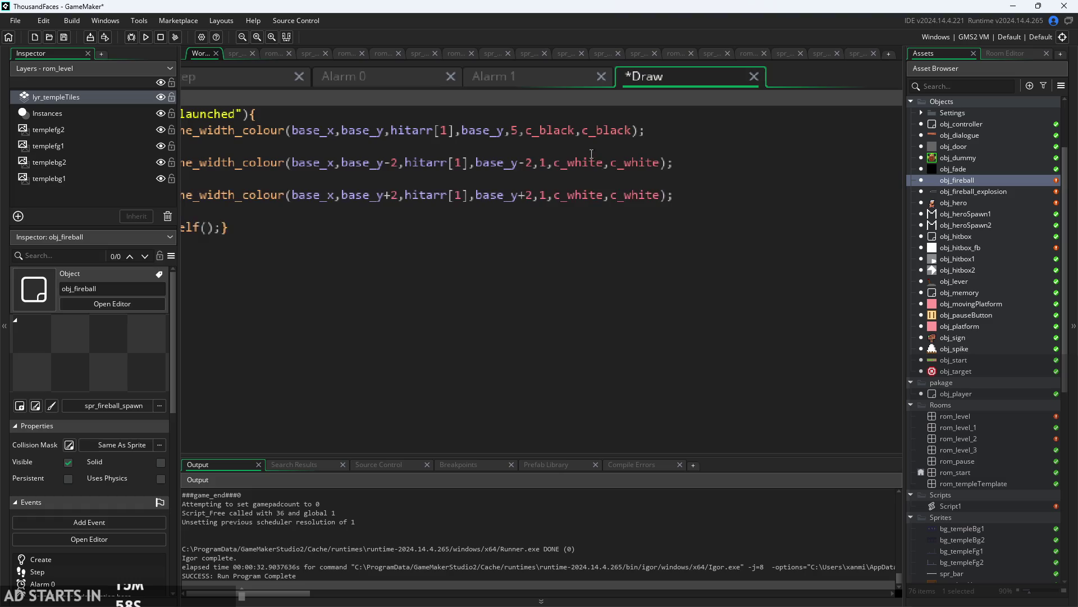
click(543, 166)
text(+w)
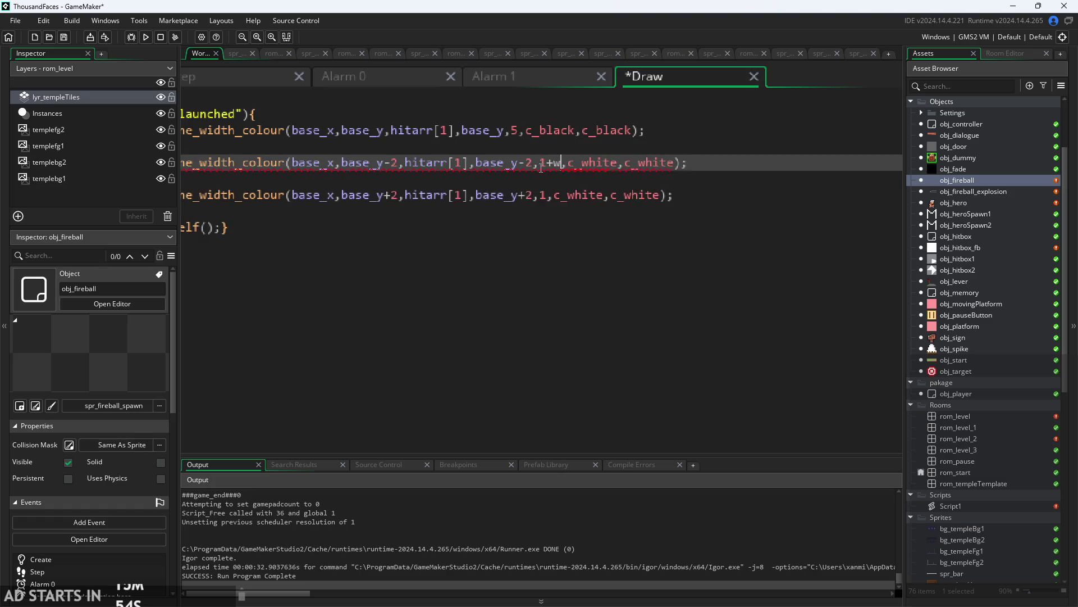
key(Escape)
key(Down)
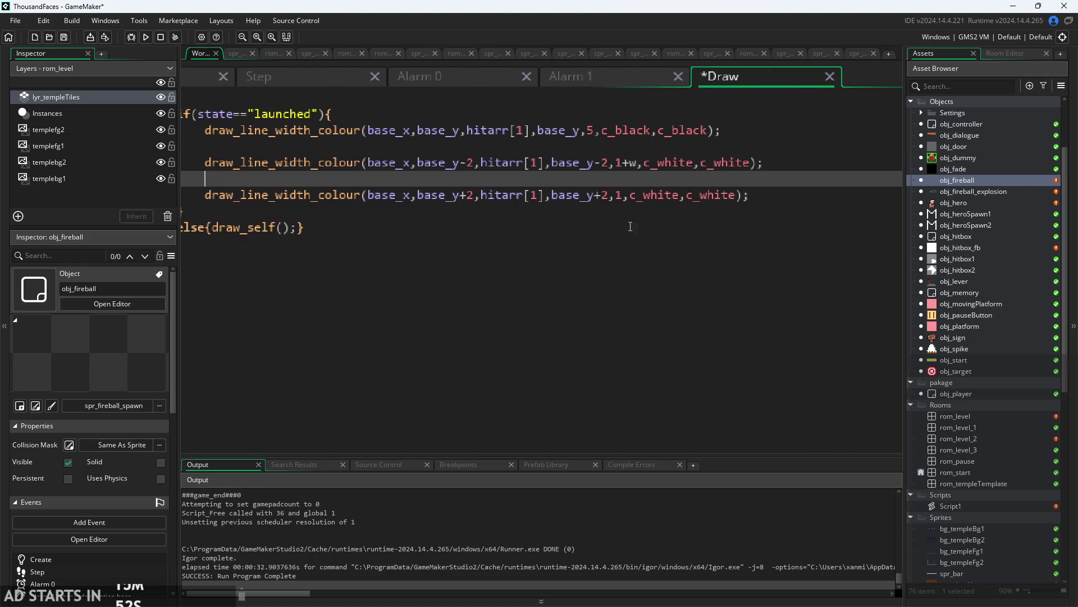
click(622, 196)
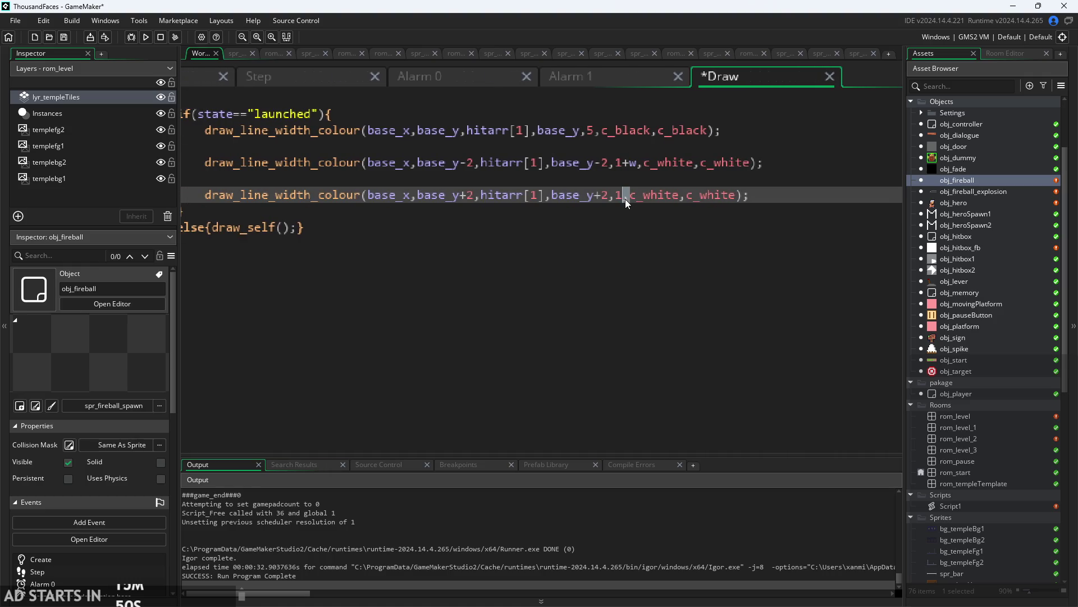
text(+w)
- Make the black line's width w*5
click(597, 133)
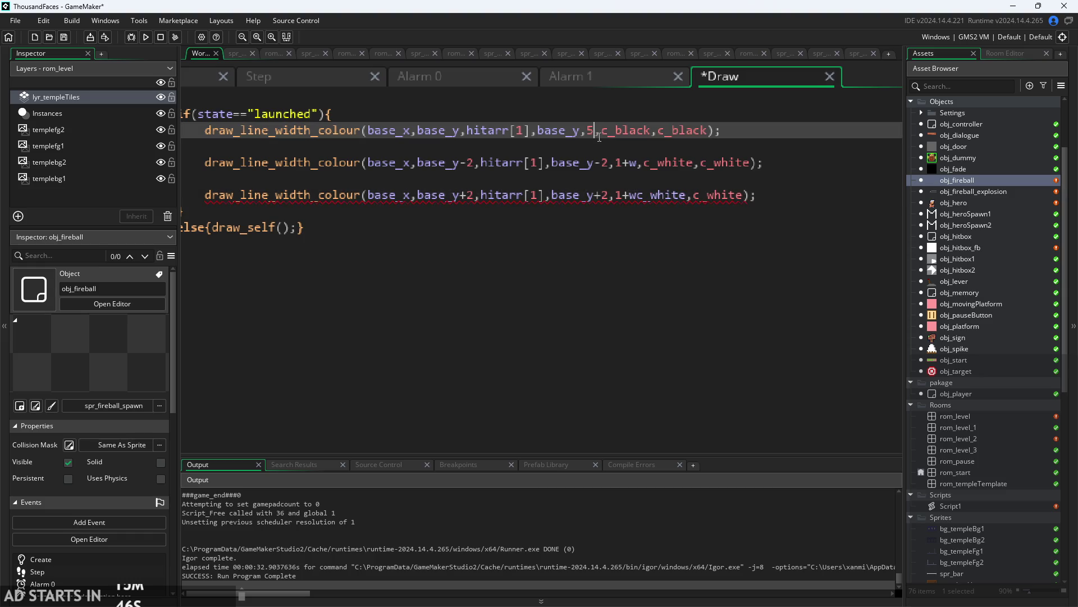
text(w)
ctrl+scroll(626, 129, down, 1)
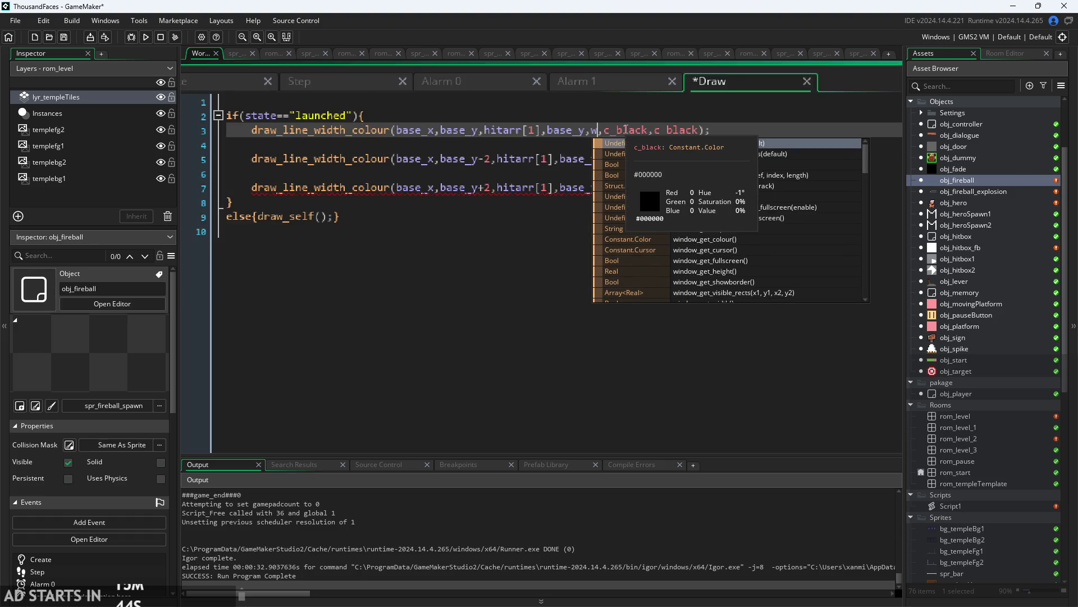
text(*5)
click(598, 98)
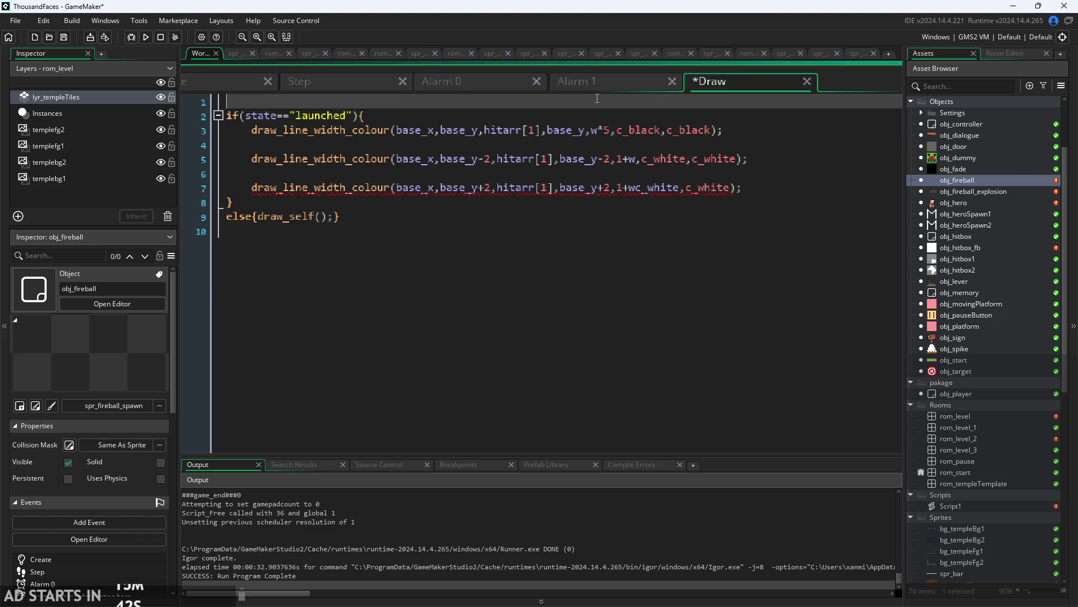
click(342, 84)
- Initialize w=0; in the Create event and add w+=0.05; to the Step event
click(251, 100)
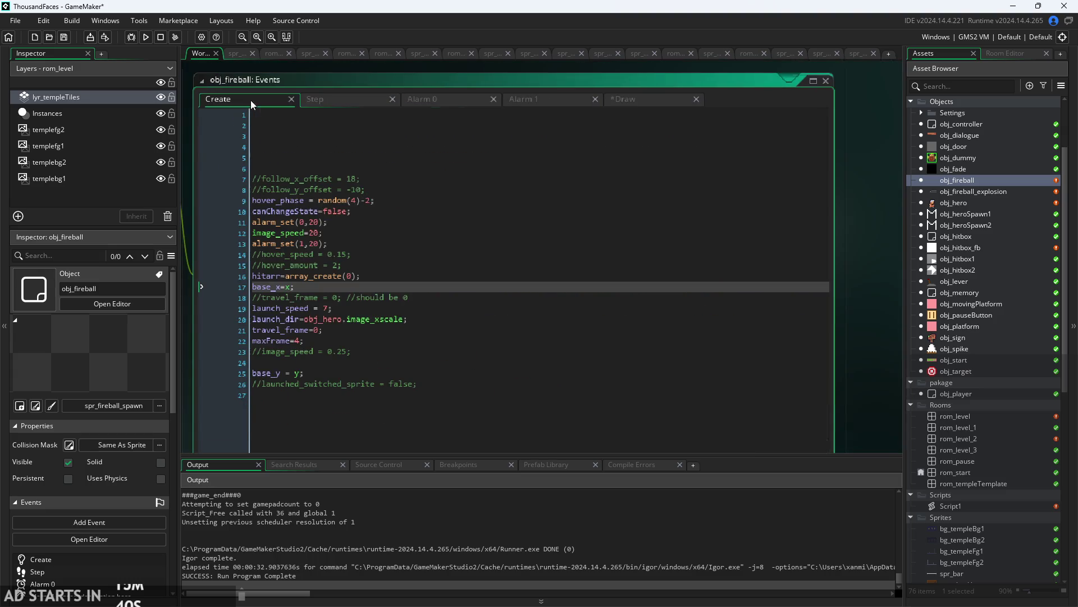
click(331, 170)
text(w=0;)
click(315, 100)
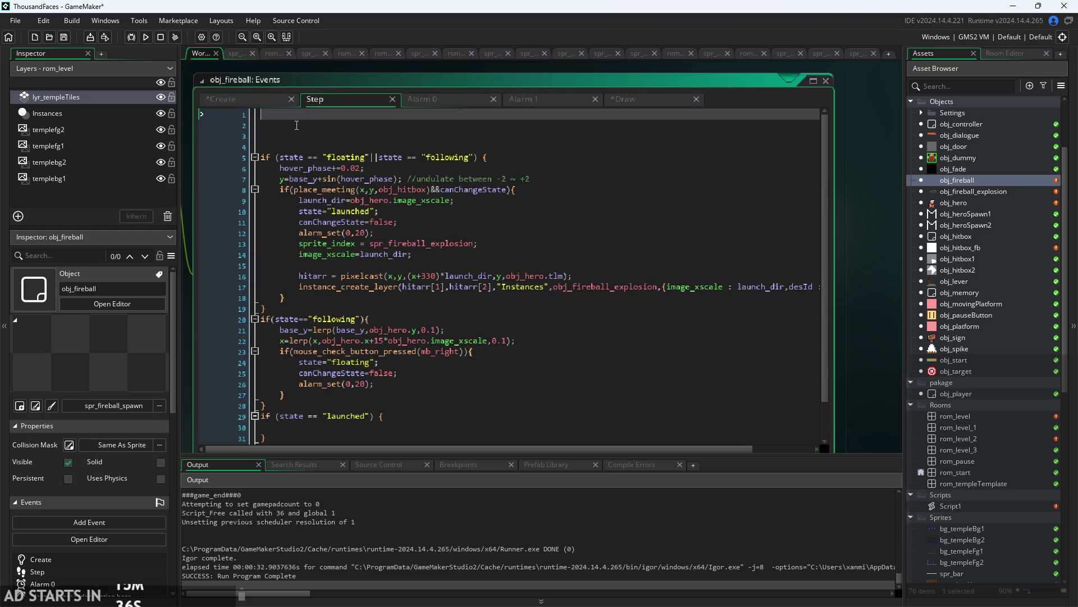
text(w+=0.0)
text(5;)
- Test-run the game, then restore the missing comma after 1+w on Draw line 7
click(145, 37)
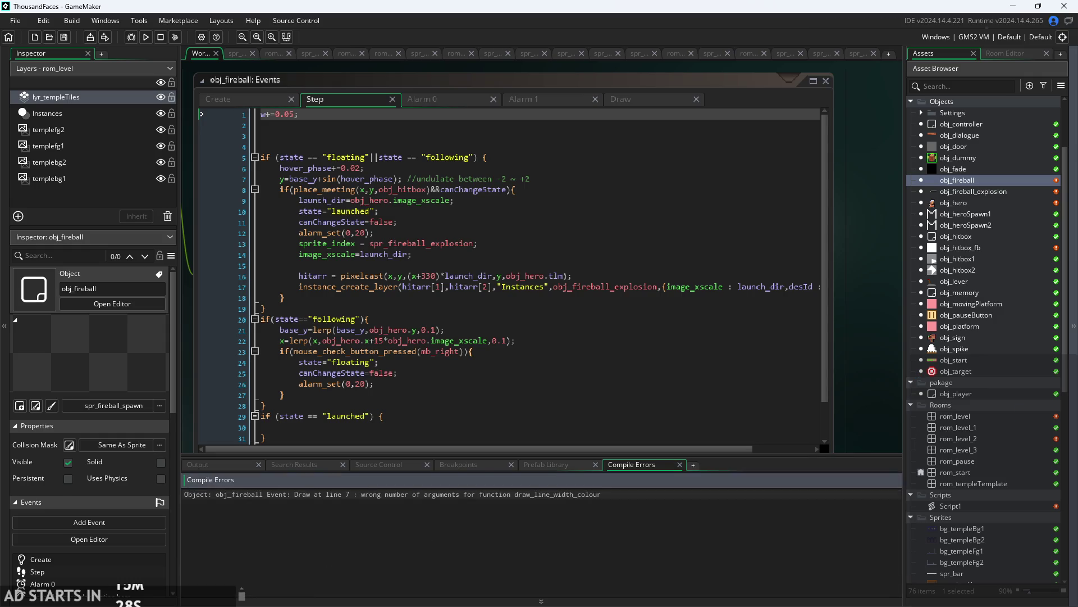
drag(587, 222, 604, 191)
click(641, 69)
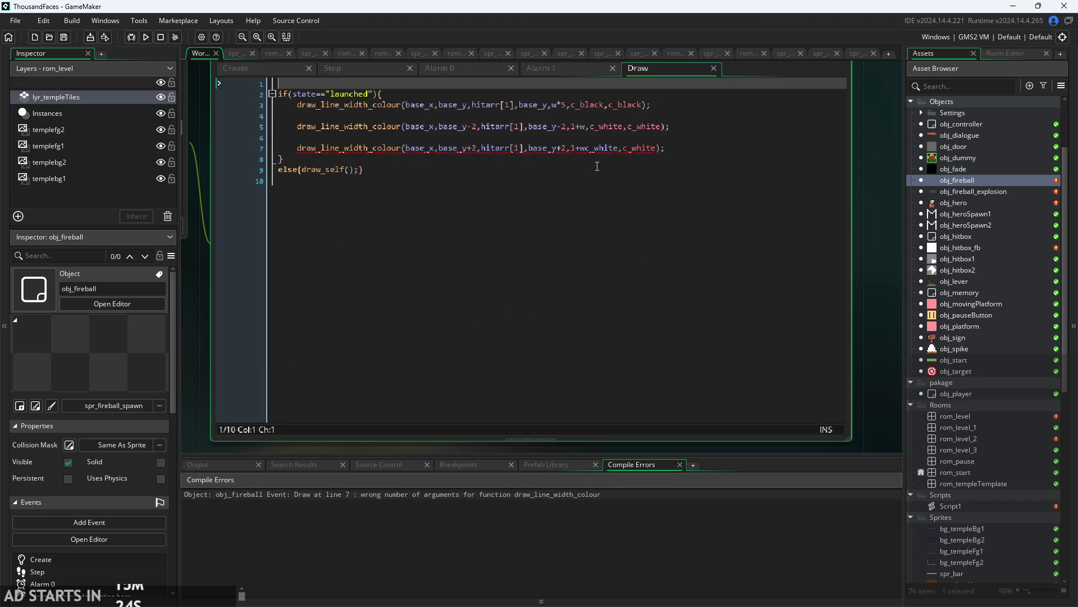
click(594, 149)
ctrl+scroll(596, 149, up, 3)
text(,)
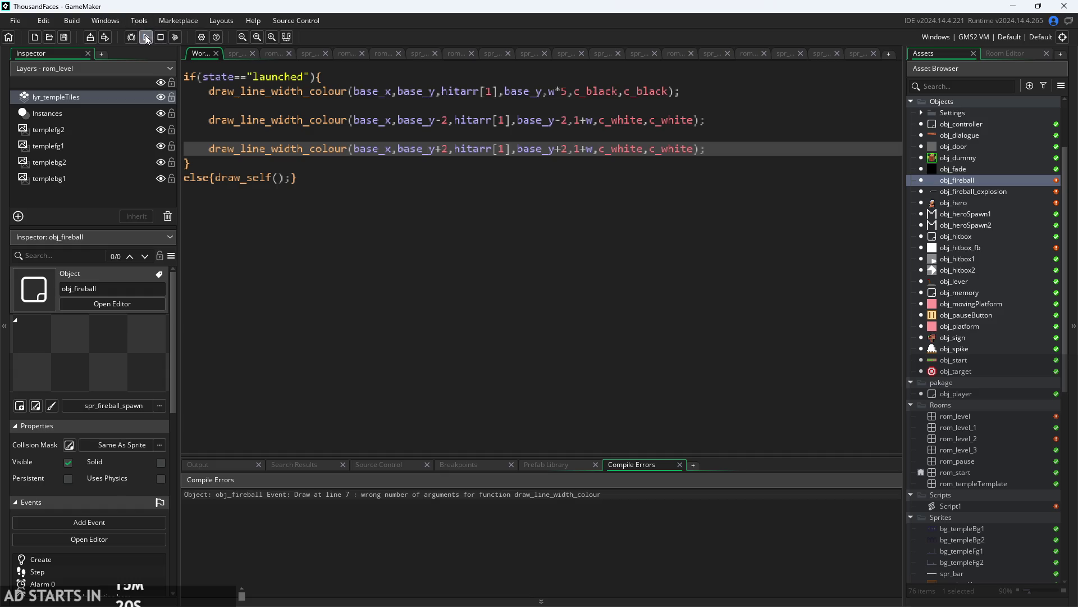
click(146, 37)
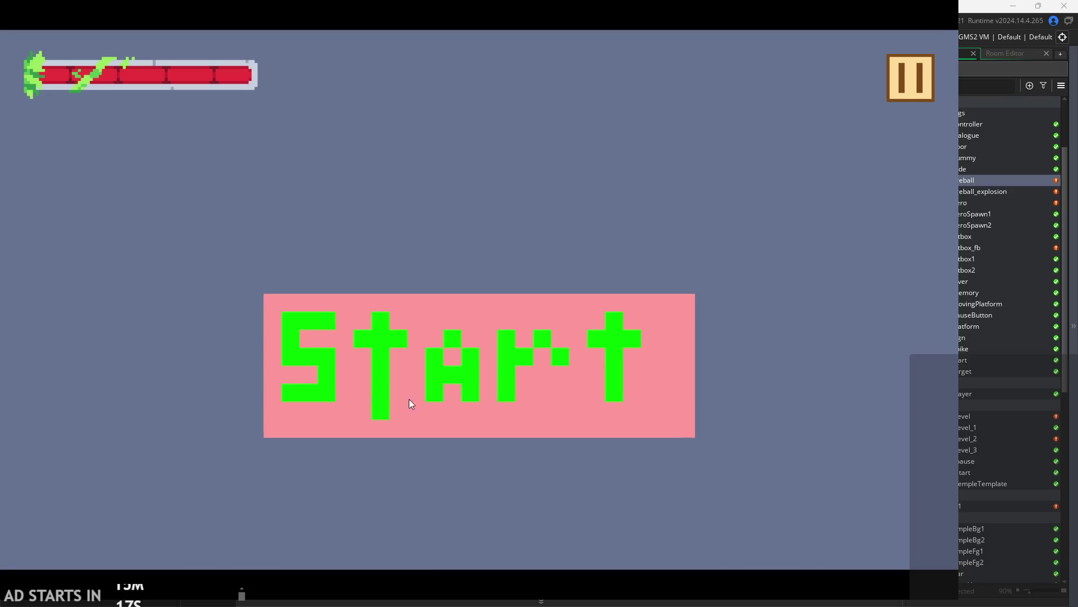
click(409, 399)
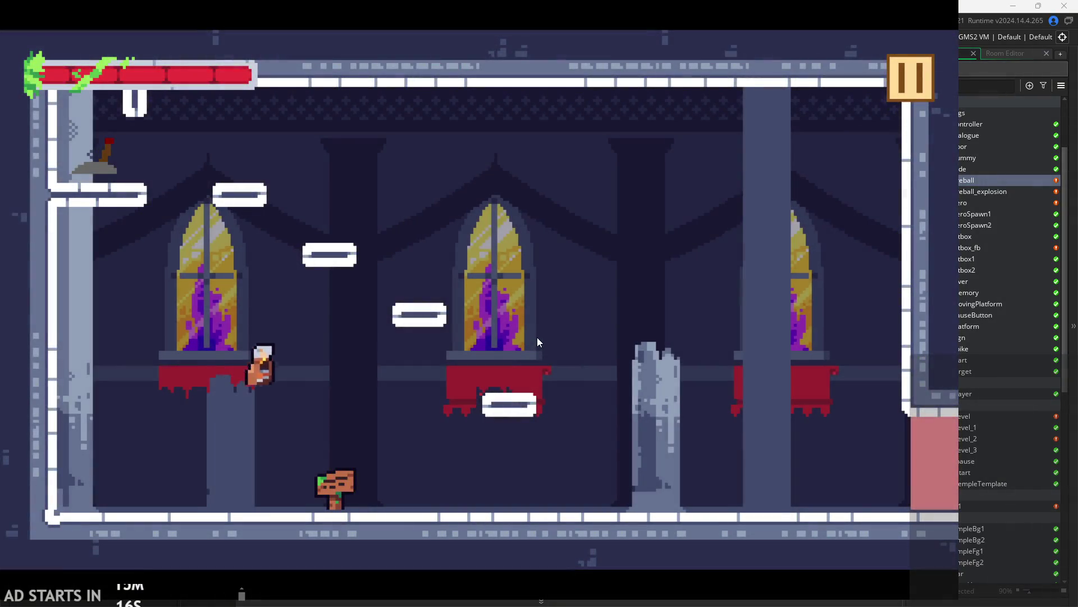
key(Right)
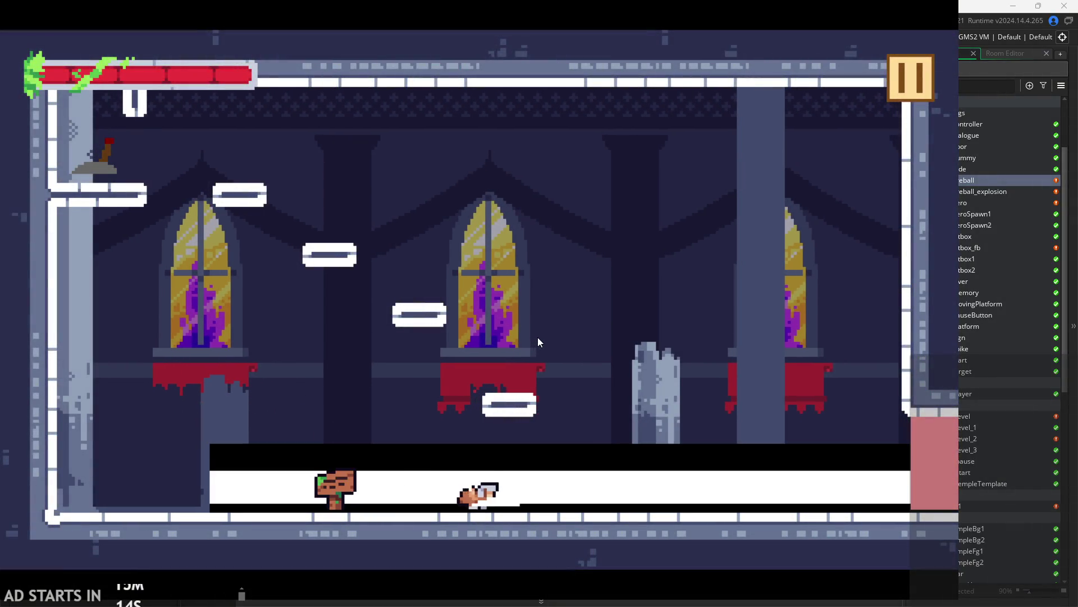
key(space)
key(Right)
key(space)
click(618, 320)
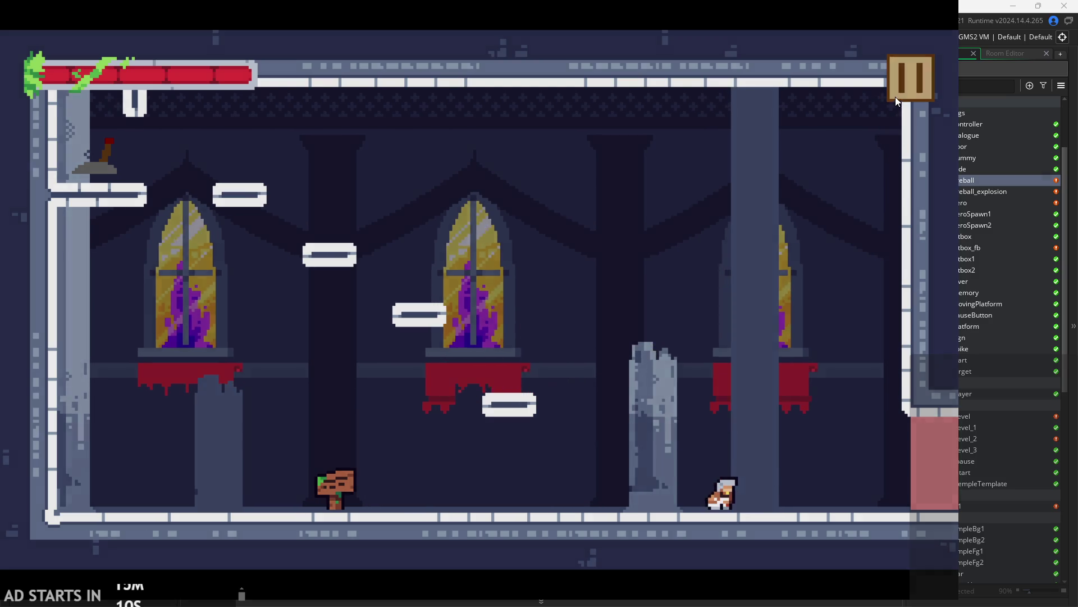
click(898, 93)
click(801, 477)
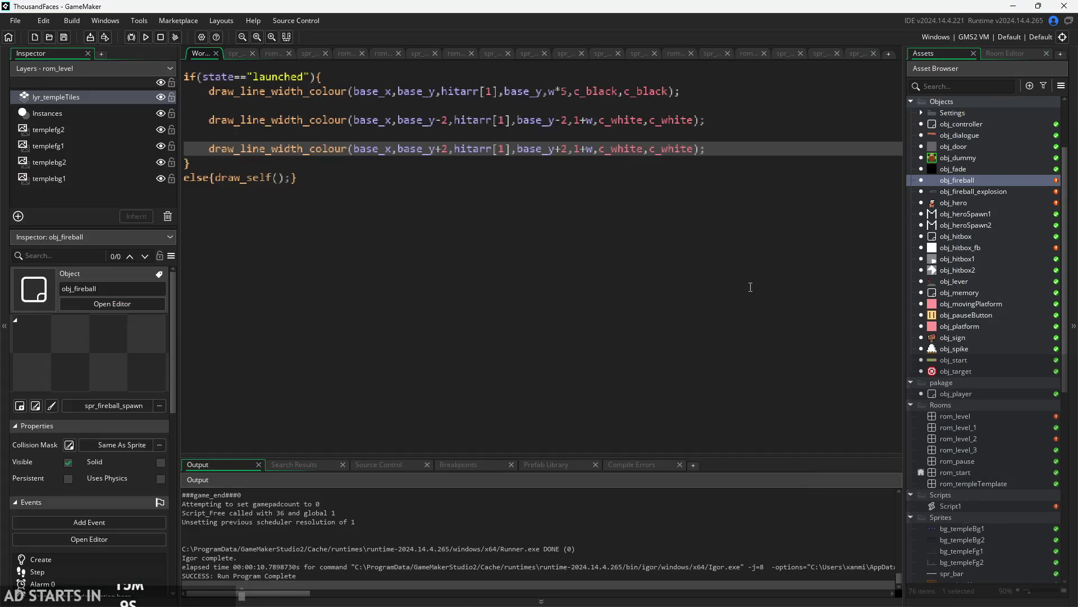
- Change the black line's width from w*5 to w+5
click(568, 91)
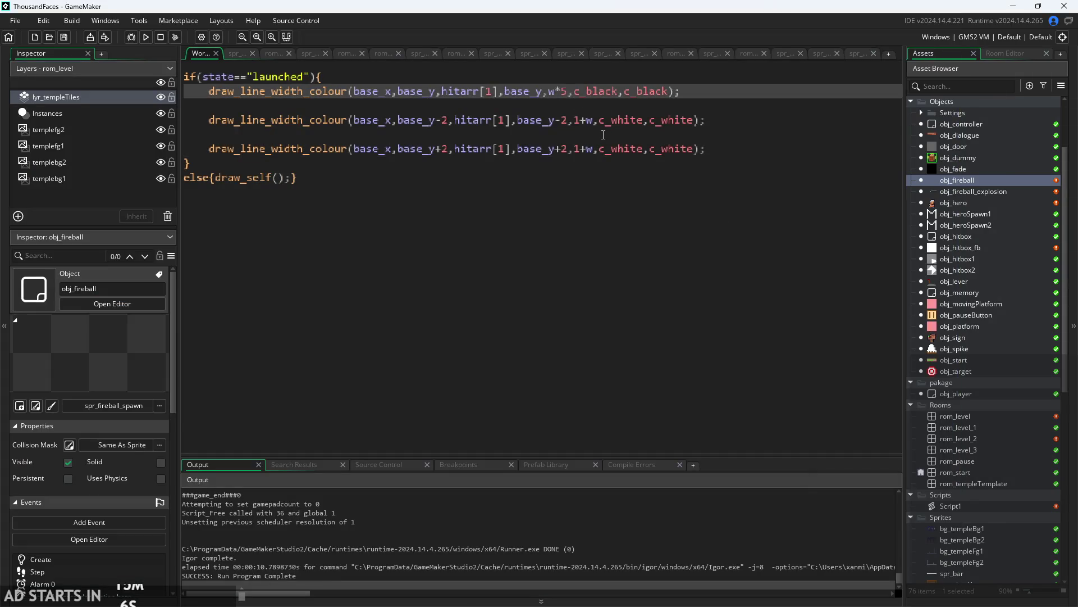
key(BackSpace)
text(+)
- Test-run the game, running, jumping and dashing the character, then exit
click(146, 36)
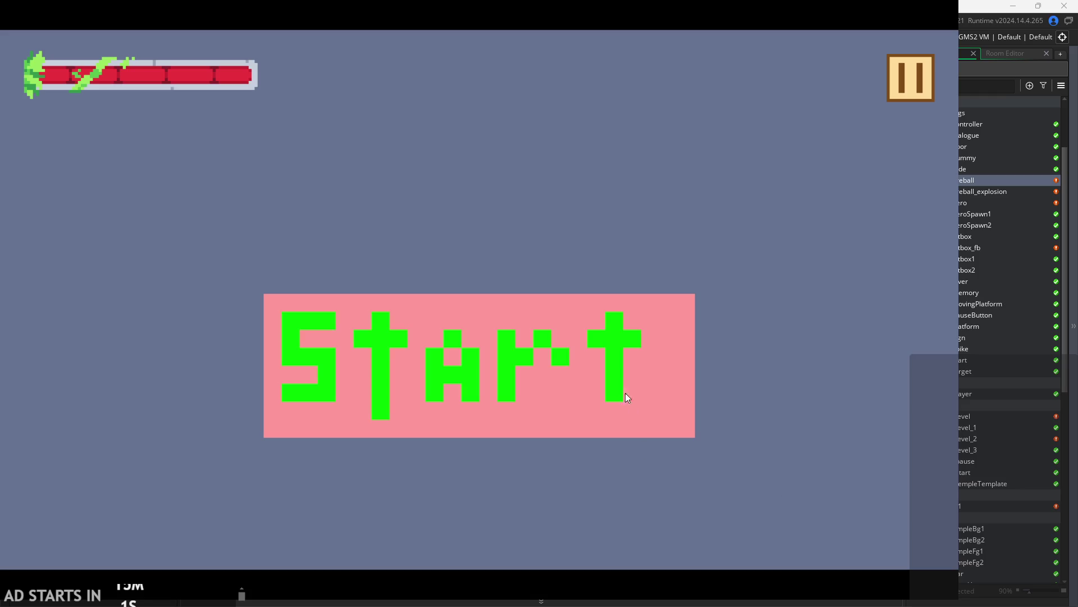
click(613, 375)
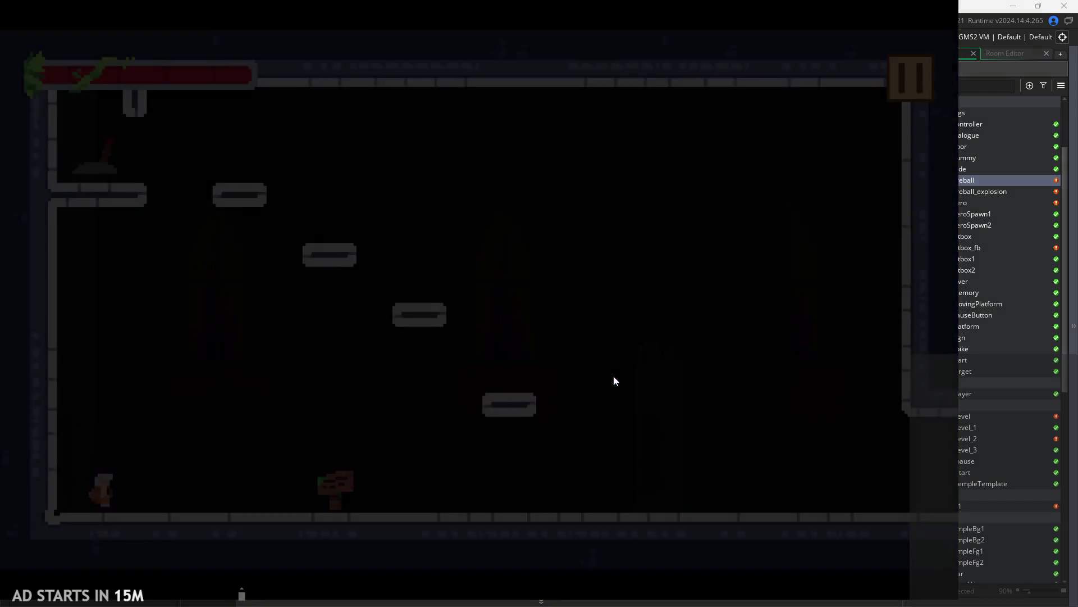
key(Right)
key(space)
key(space)
key(shift)
key(Left)
click(894, 79)
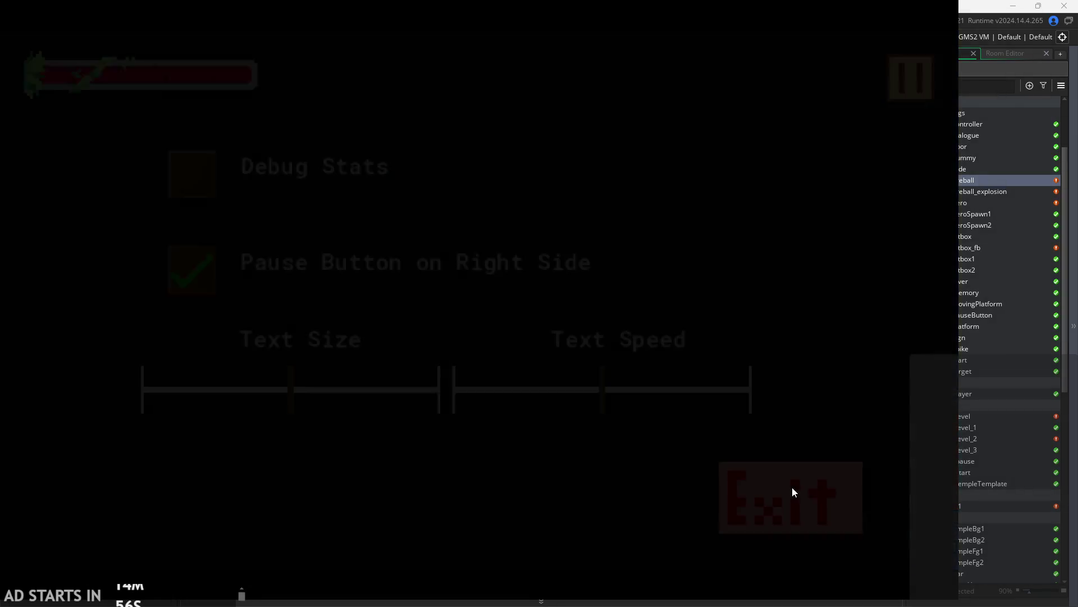
drag(593, 120, 575, 120)
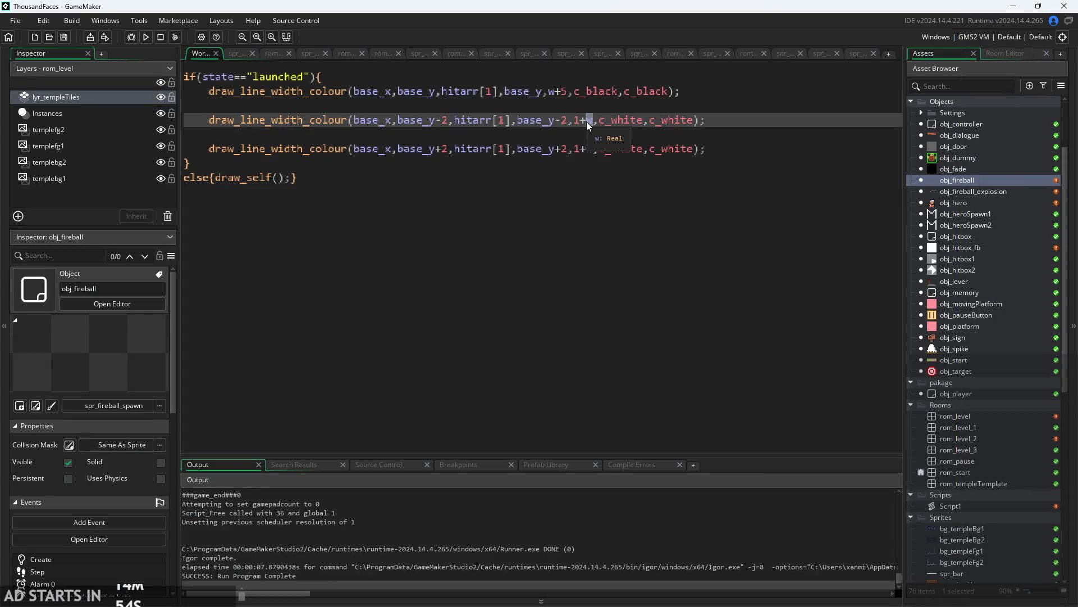
- Put the upper white line at base_y-w on both ends with width 1
drag(581, 123, 594, 122)
key(BackSpace)
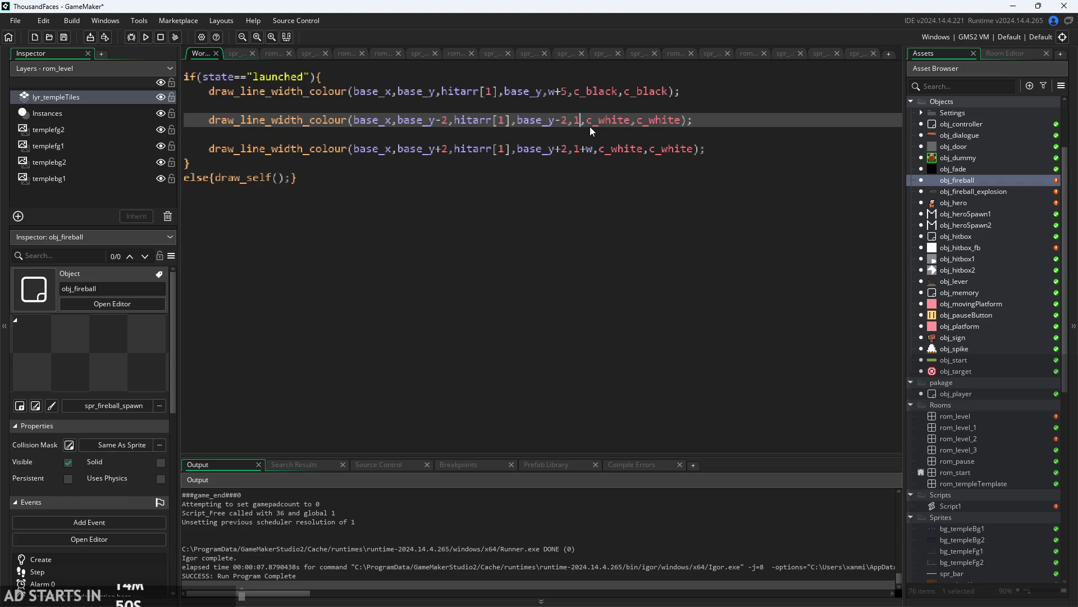
key(Left)
key(Left)
key(Left)
key(Left)
key(Left)
text(-w)
key(Right)
key(Right)
key(Right)
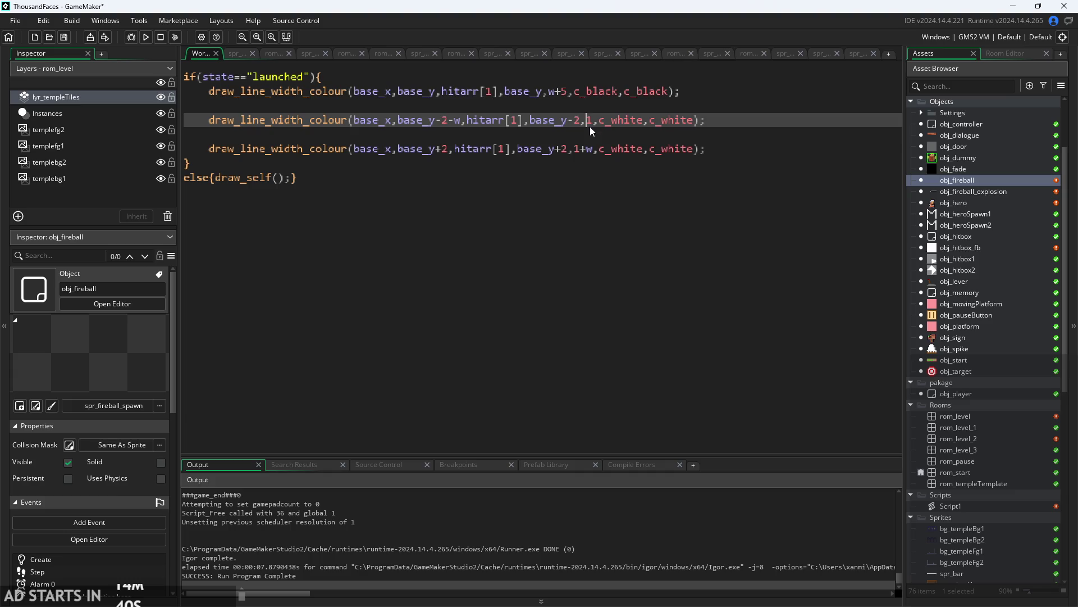
key(BackSpace)
text(w)
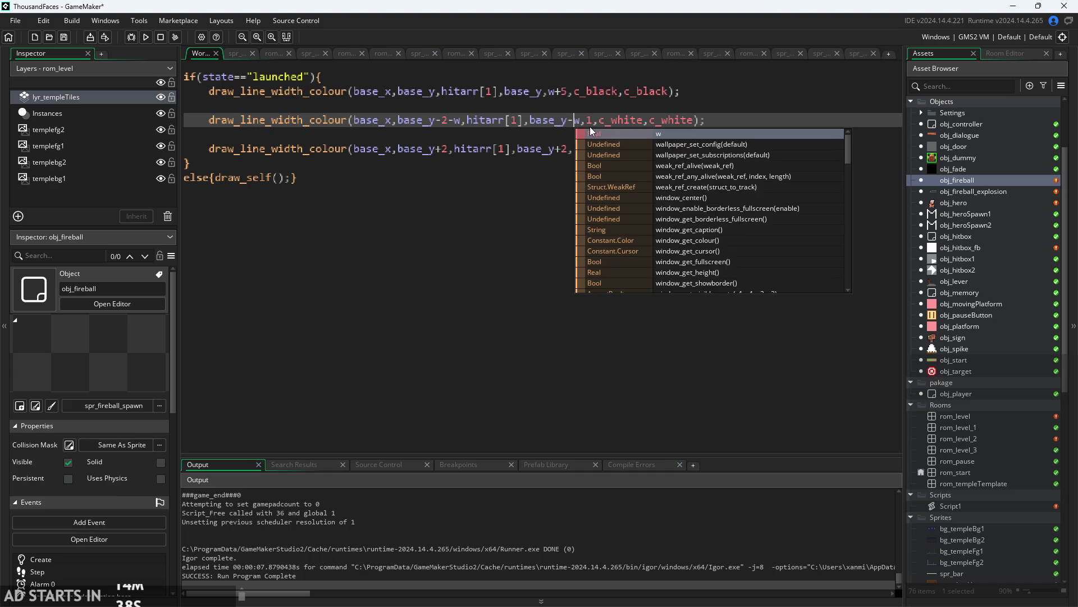
key(Left)
key(Left)
key(Left)
key(BackSpace)
key(BackSpace)
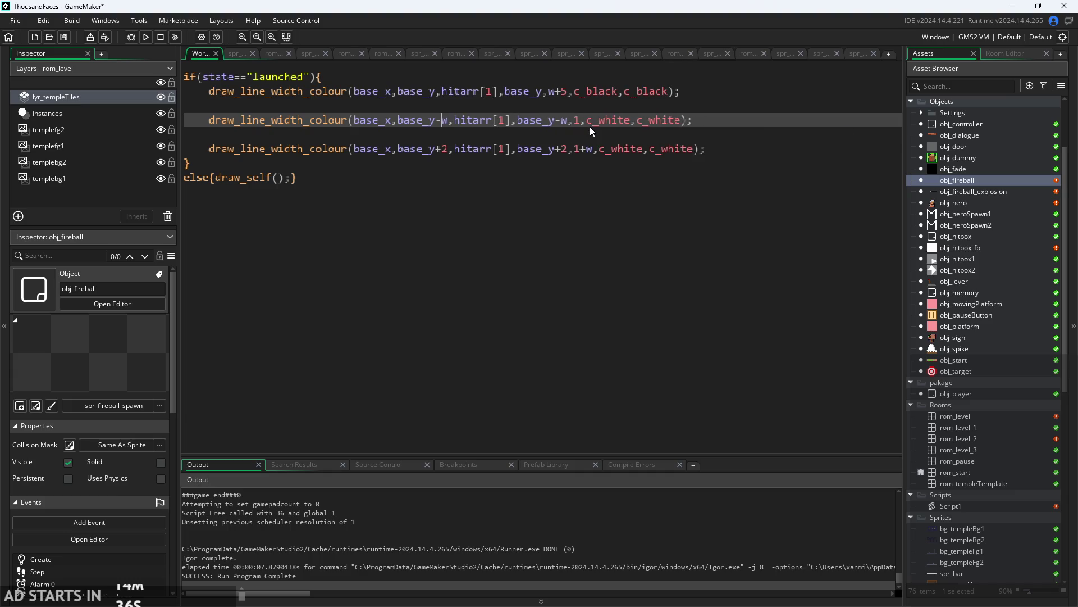
scroll(346, 170, down, 2)
- Set w's starting value to 2 in Create and the black line width to w*2
click(258, 72)
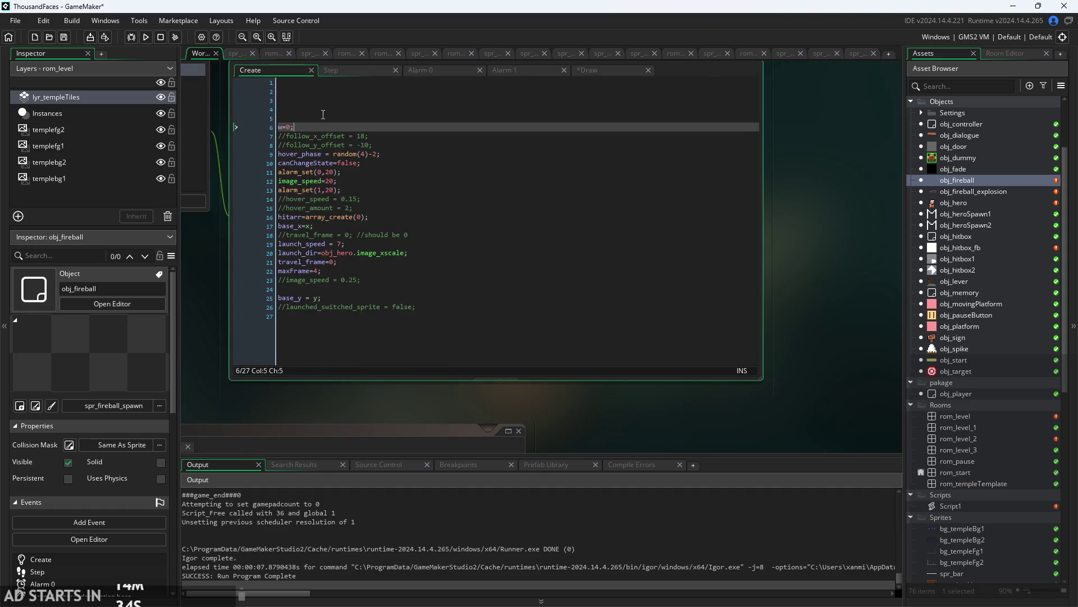
text(2)
click(595, 71)
scroll(522, 96, up, 4)
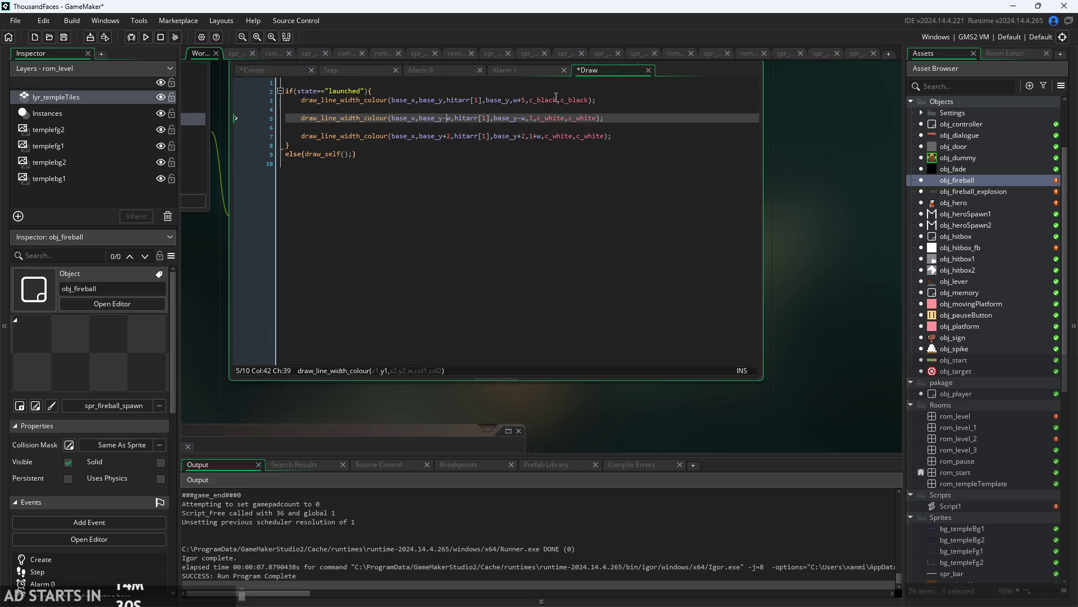
click(510, 100)
key(BackSpace)
key(BackSpace)
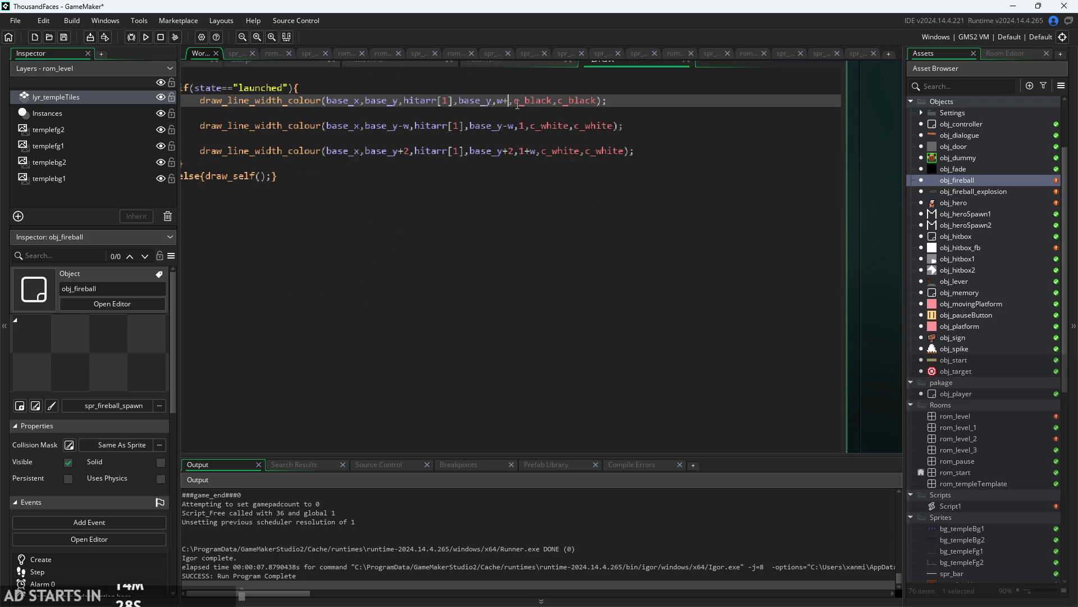
text(*2)
- Put the lower white line at base_y+w with width 1, then run the game
click(405, 125)
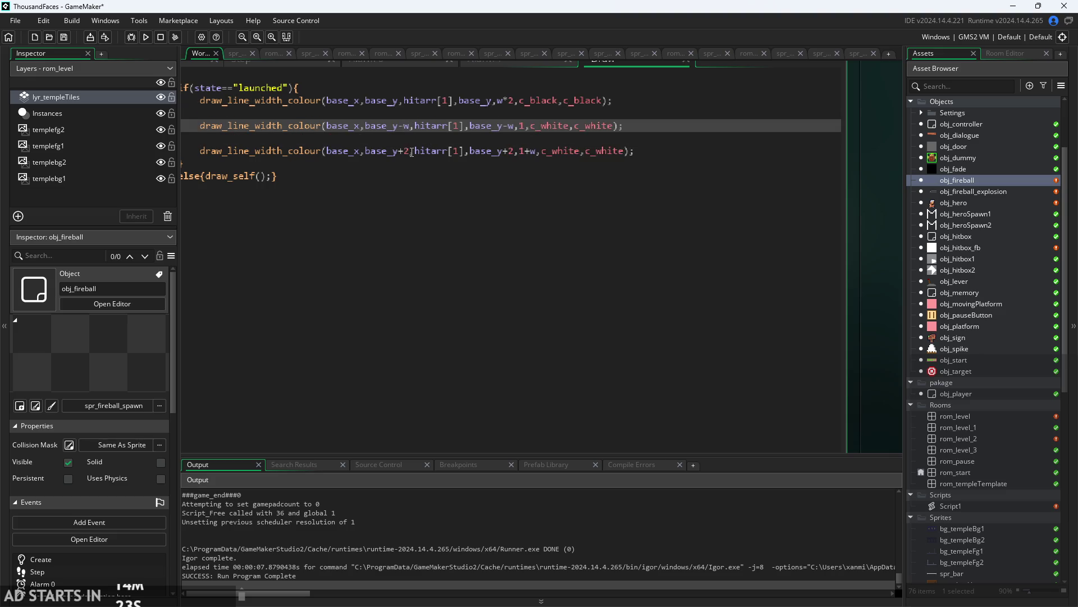
click(412, 150)
key(BackSpace)
key(BackSpace)
text(w,)
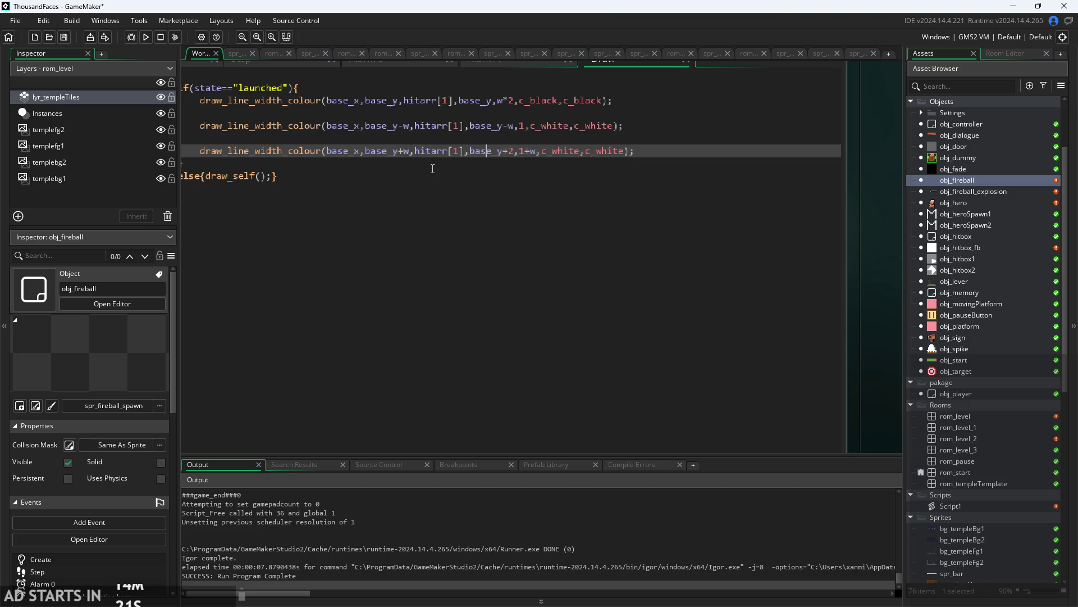
key(Delete)
key(Delete)
click(142, 37)
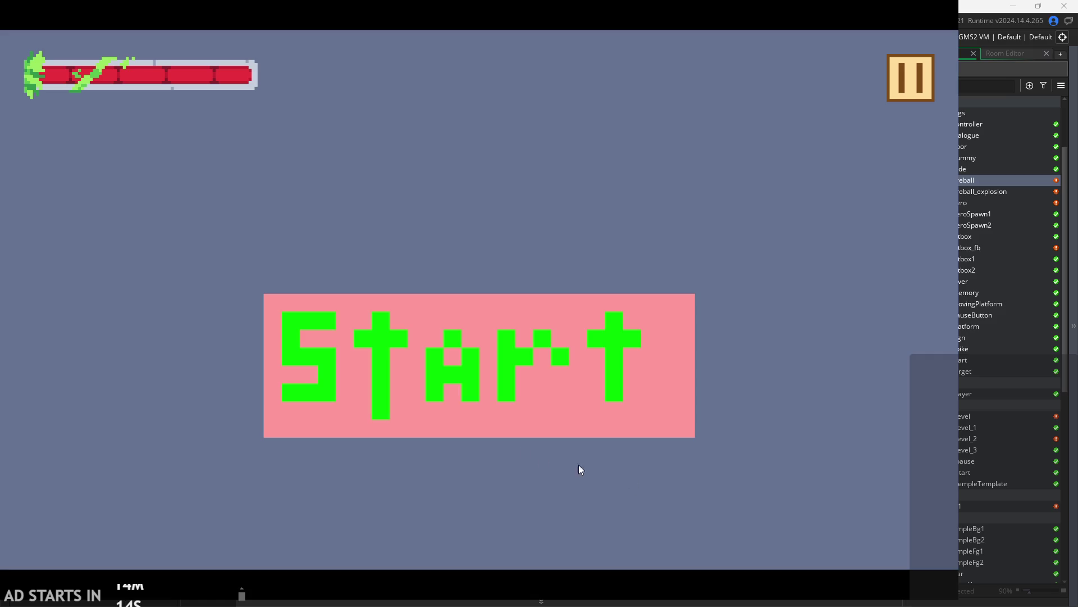
- Fire the beam in a test run, then exit back to the editor
click(542, 380)
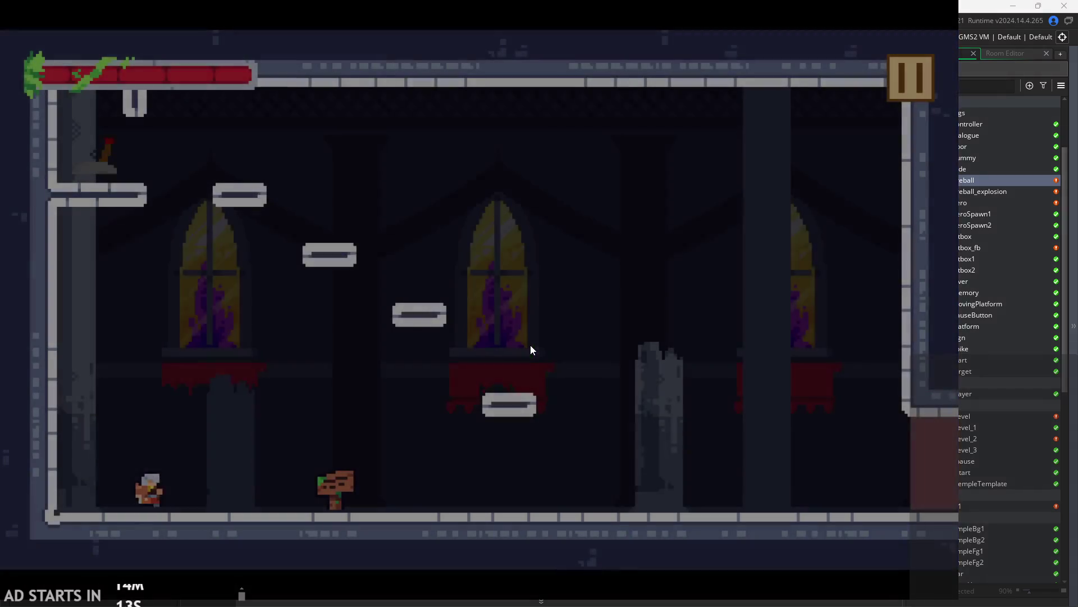
key(Right)
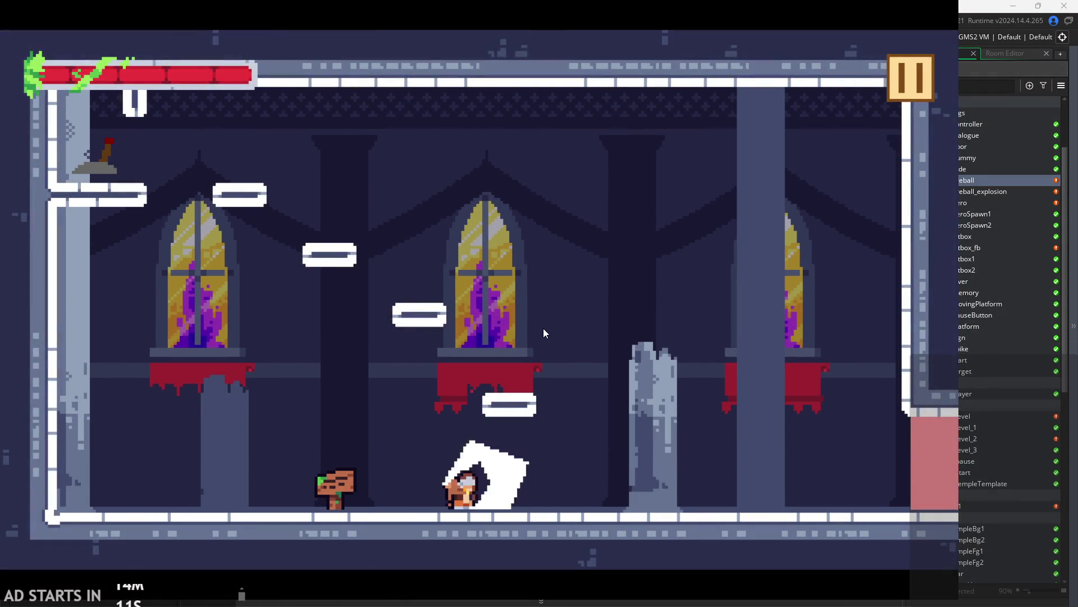
key(space)
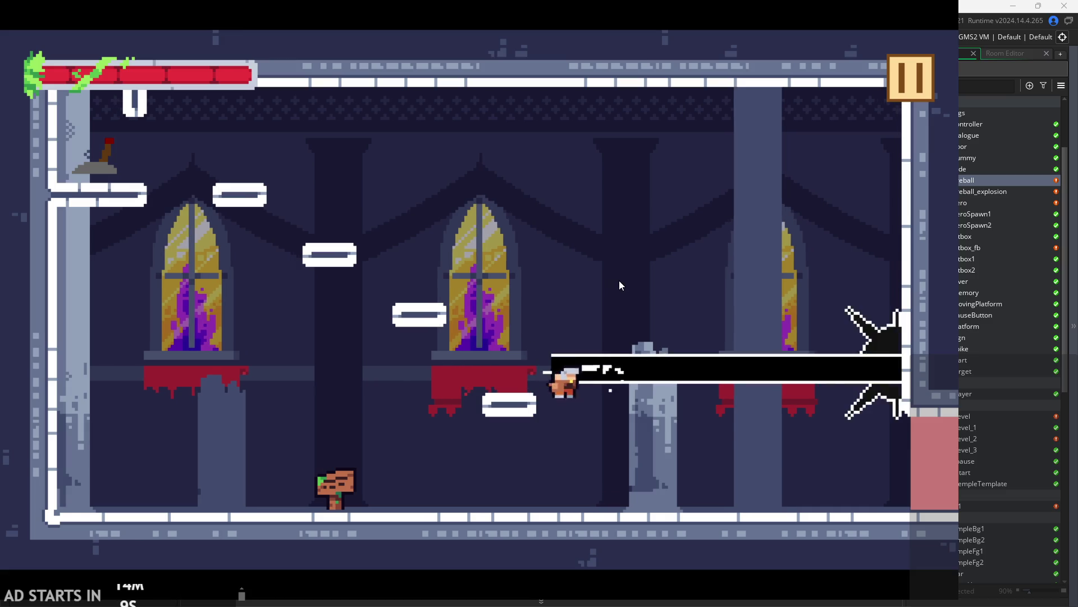
click(916, 90)
click(797, 485)
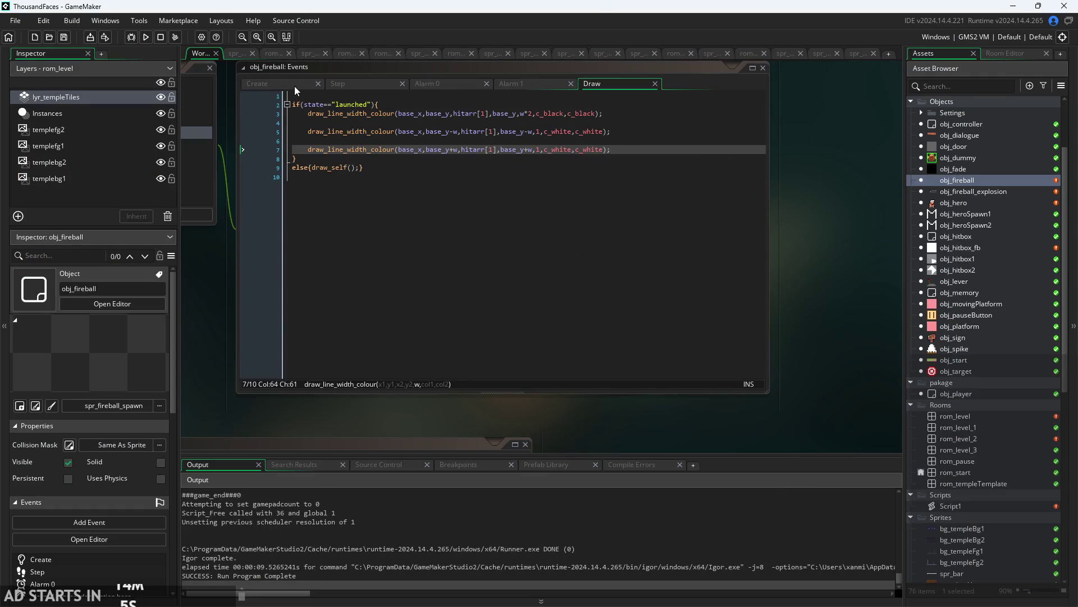
- Edit w's growth rate in the Step code and rebuild with F5
click(298, 85)
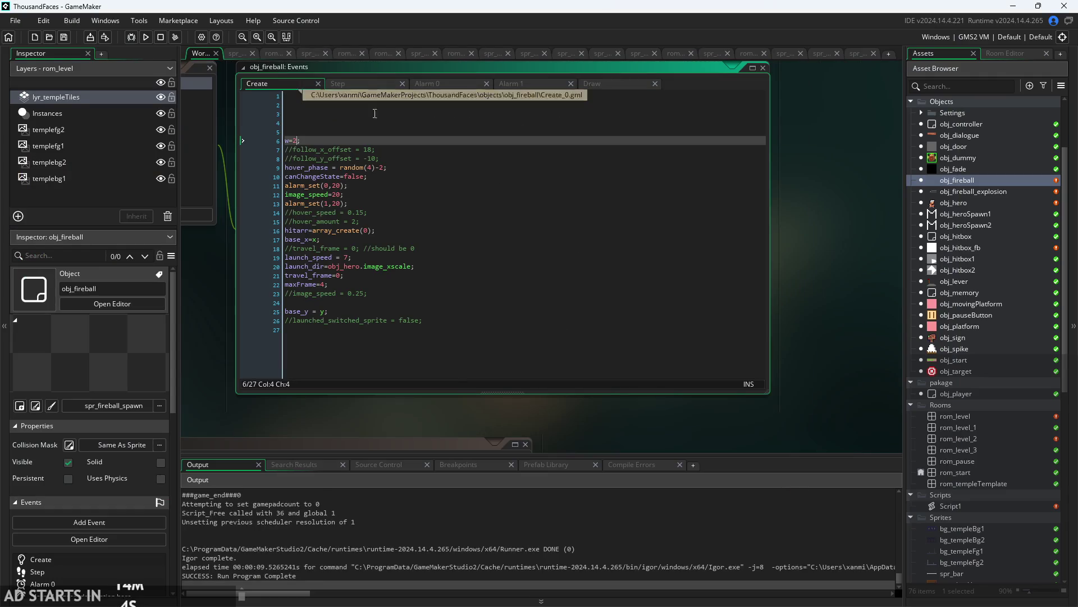
click(389, 80)
click(320, 98)
text(0.01)
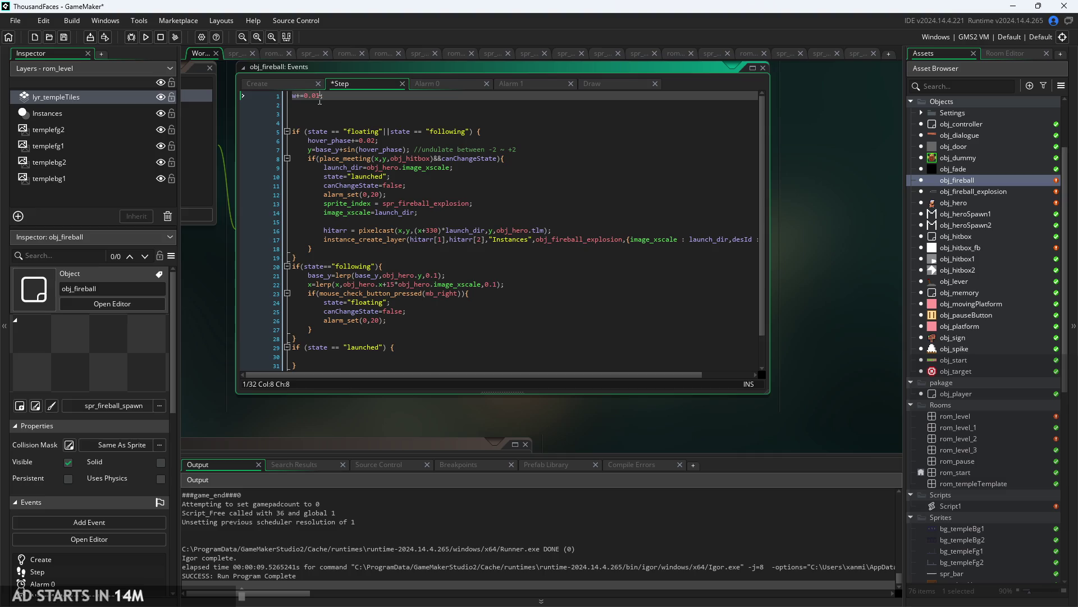
key(F5)
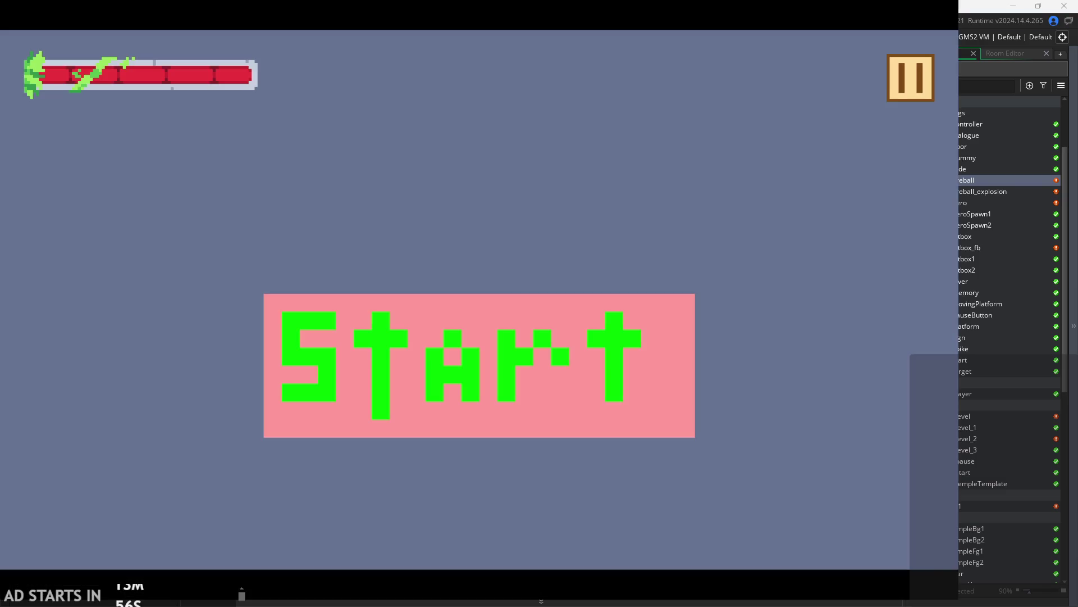
- Test the beam while jumping across platforms, then pause and exit the game
click(425, 366)
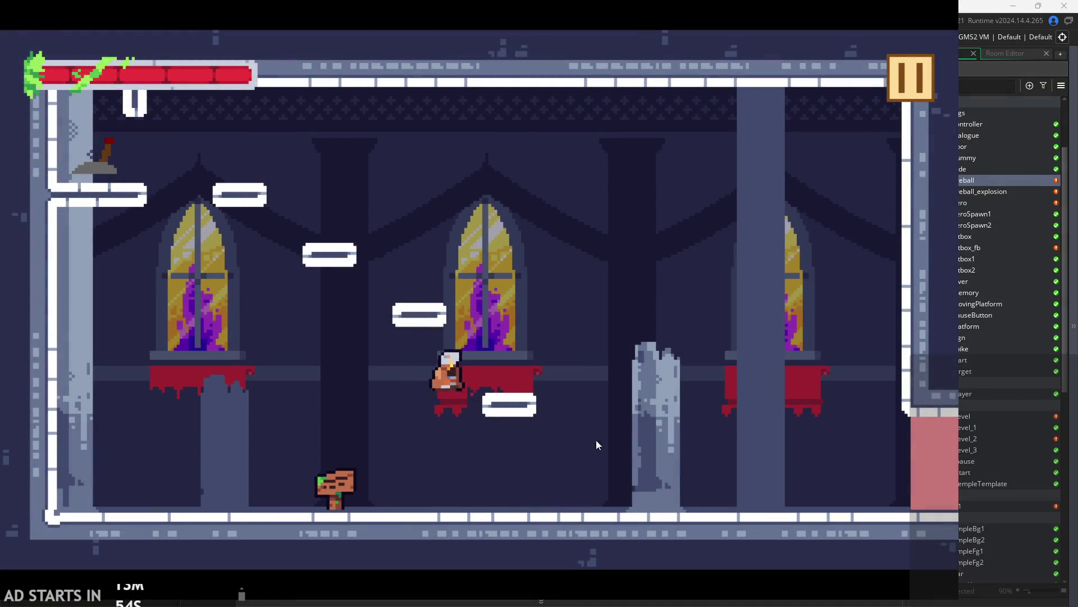
key(Right)
key(space)
key(Left)
key(space)
key(space)
key(space)
key(Right)
key(Left)
key(space)
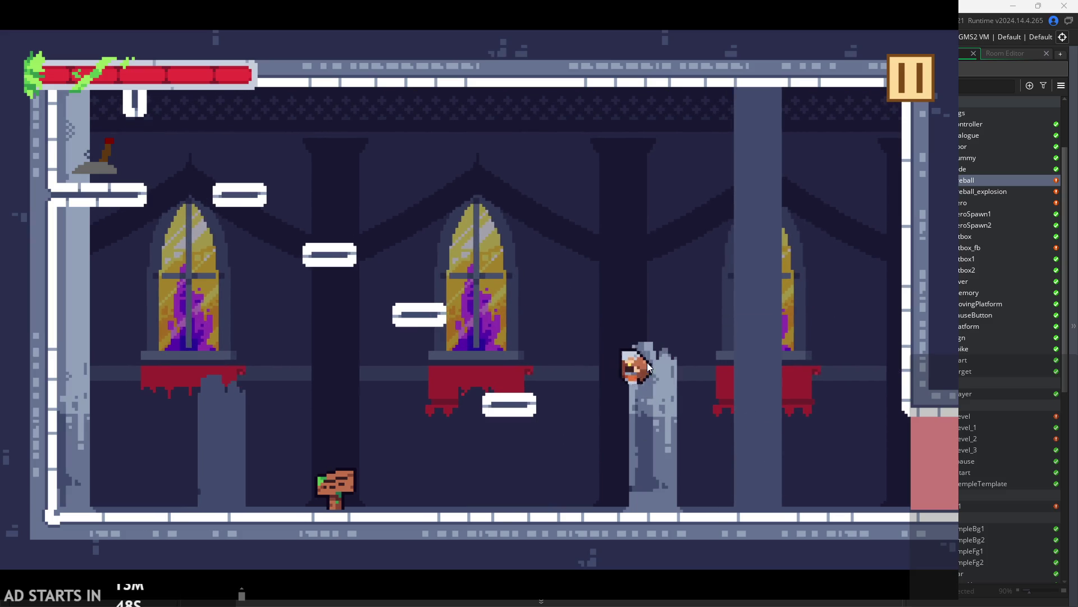
key(space)
click(903, 71)
click(795, 487)
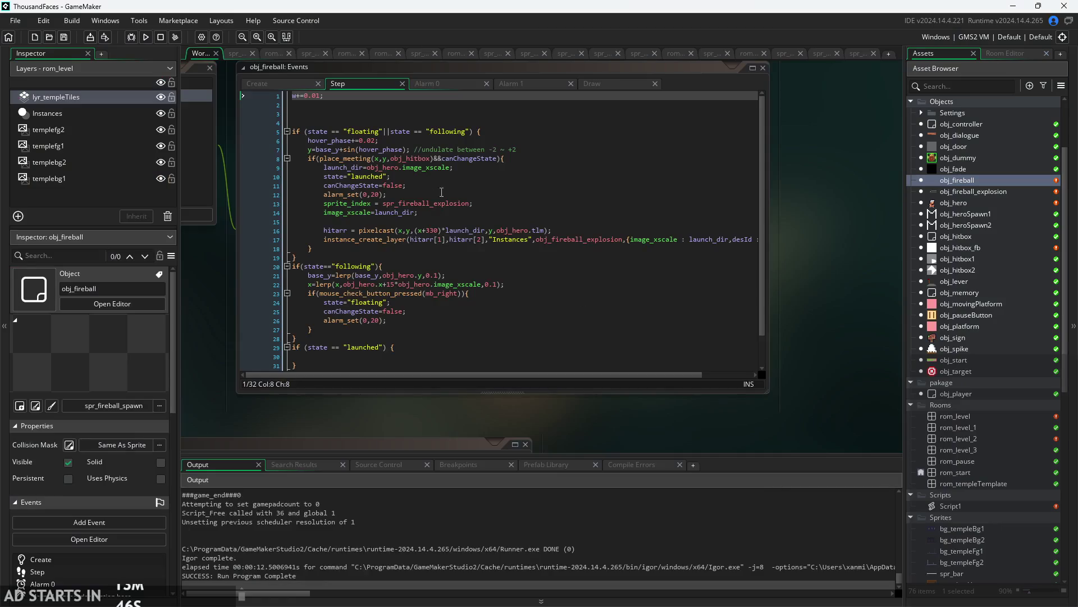
- Remove w's starting value 2 in Create, save, and change the Step growth rate digit to 5
click(271, 82)
click(296, 141)
key(BackSpace)
key(ctrl+s)
click(359, 82)
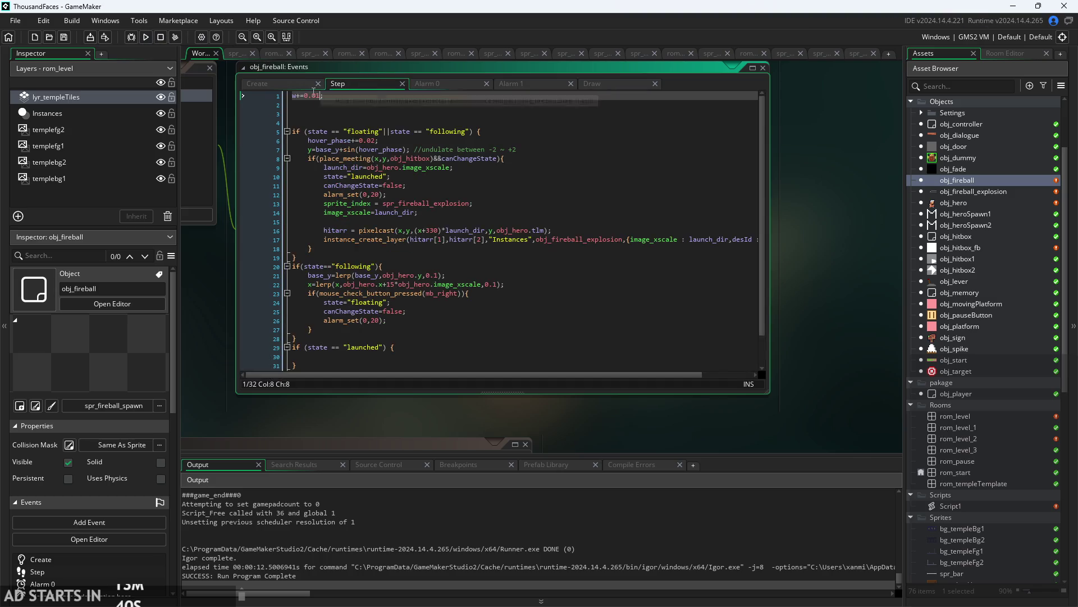
key(BackSpace)
text(5)
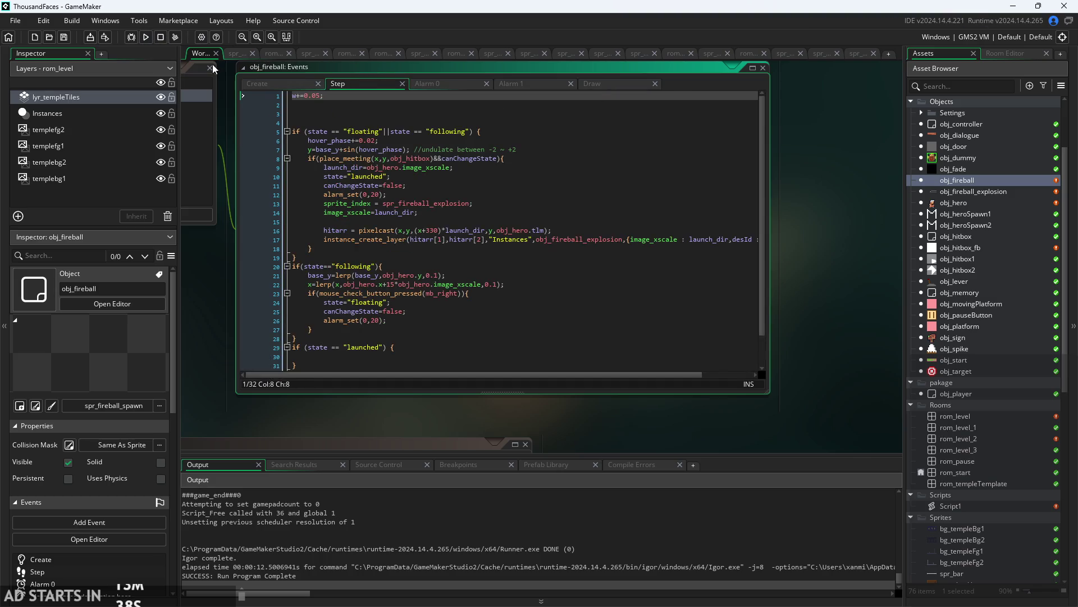
- Run another test firing the fireball, then exit to the editor
click(146, 36)
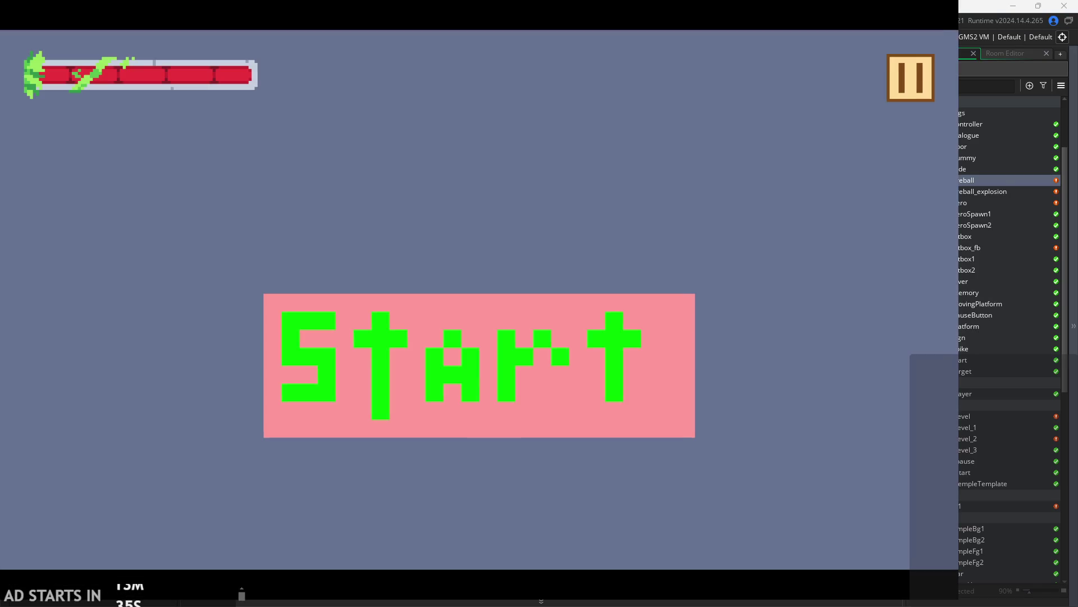
click(392, 315)
key(Right)
key(space)
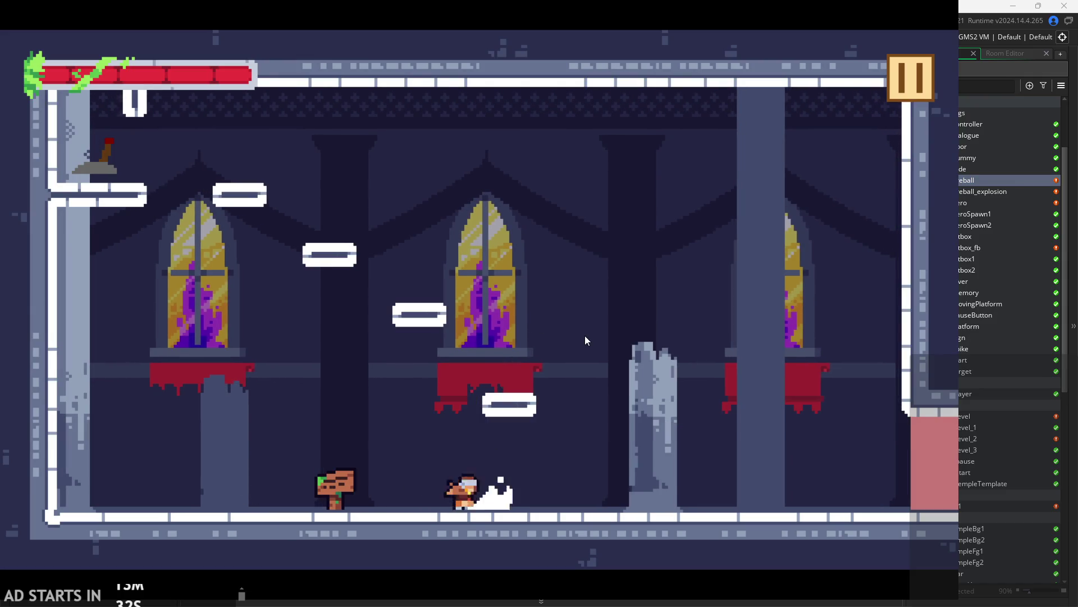
key(space)
key(Right)
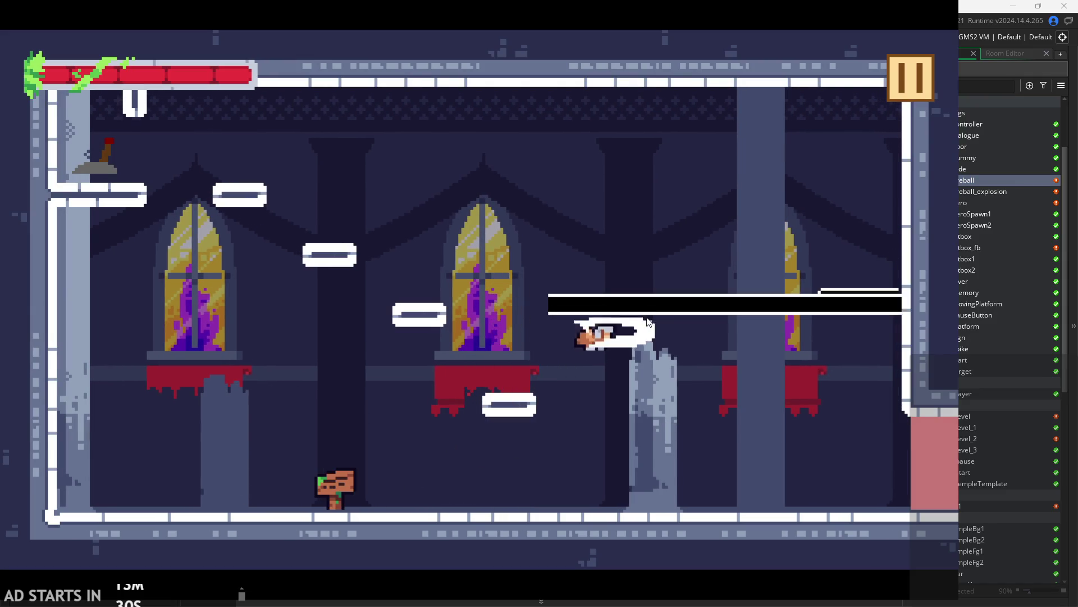
click(913, 84)
click(792, 495)
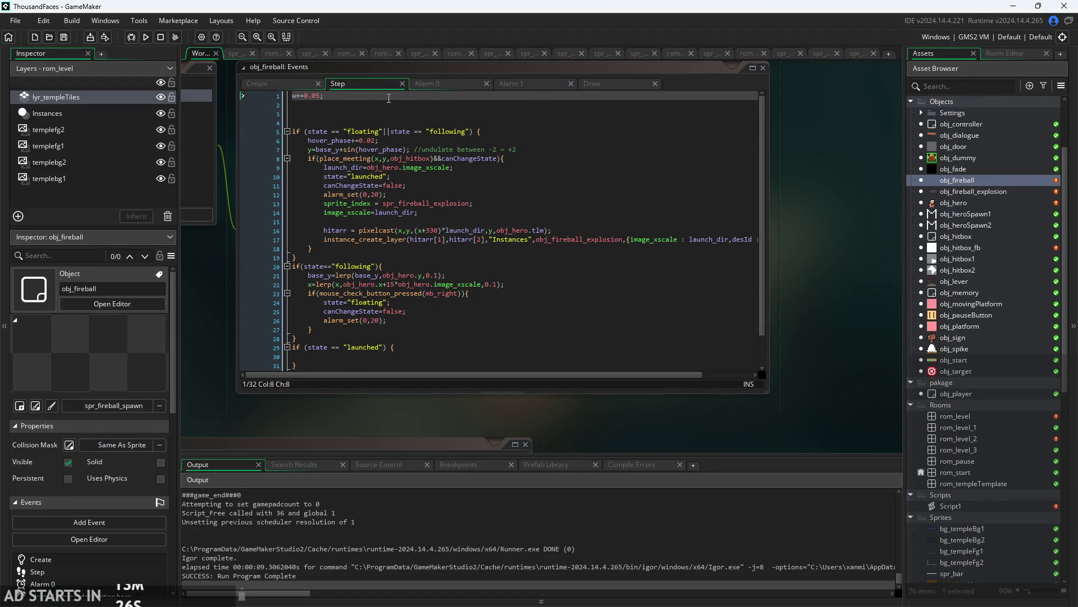
- Change the black beam width on Draw line 3 from w*2 to w*1.5 and save
double_click(527, 85)
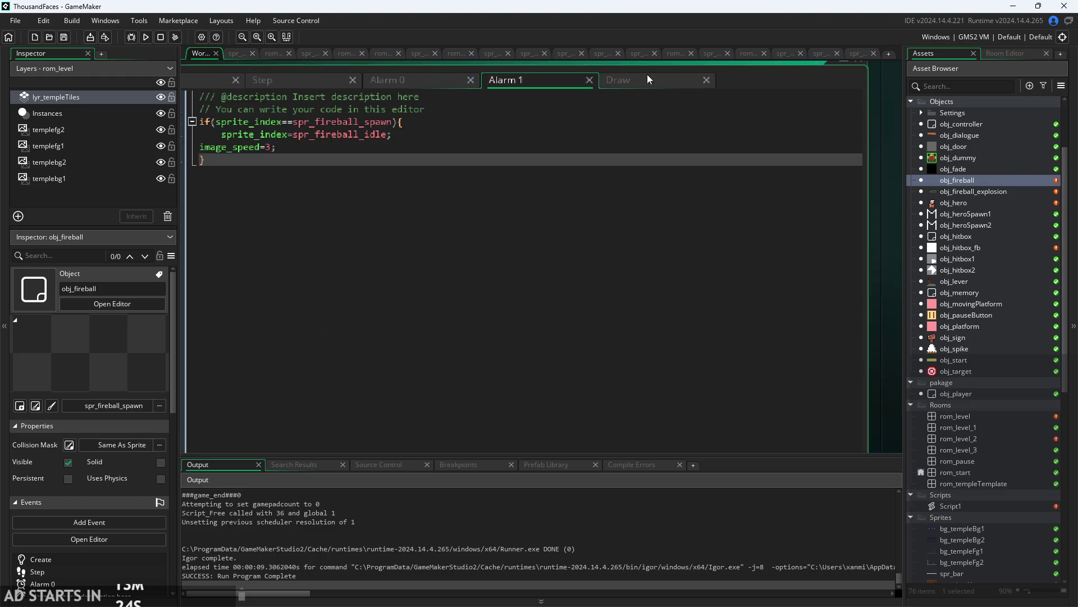
click(645, 80)
click(604, 149)
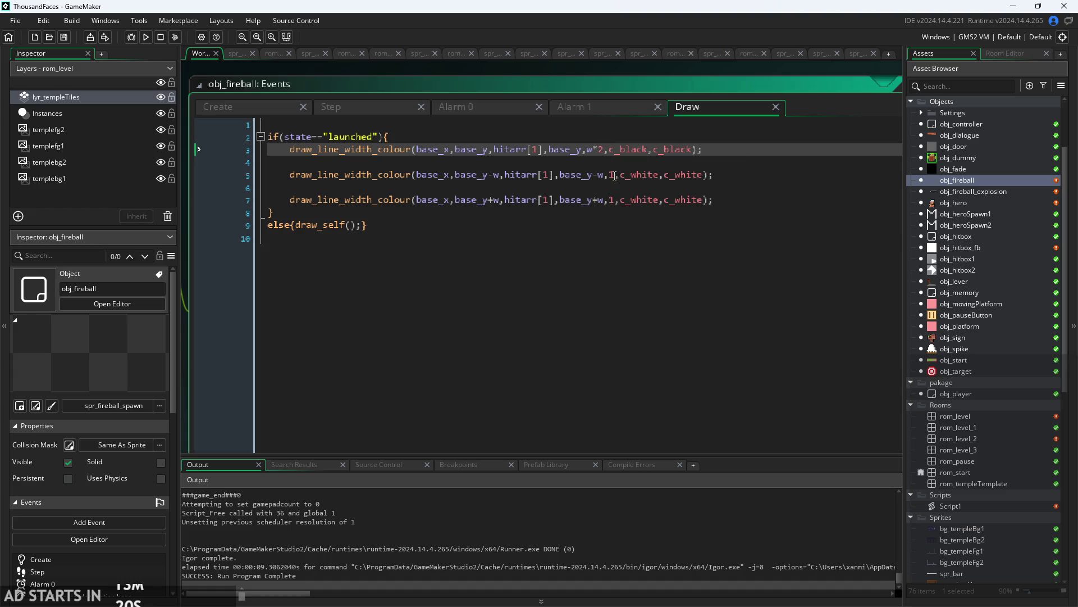
key(BackSpace)
key(BackSpace)
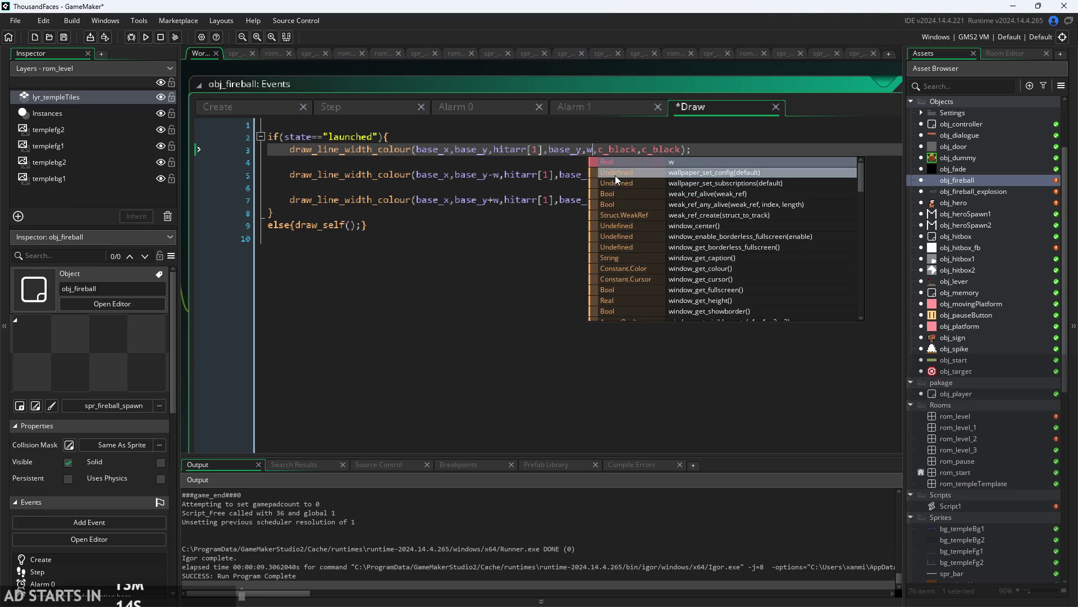
text(*1.5)
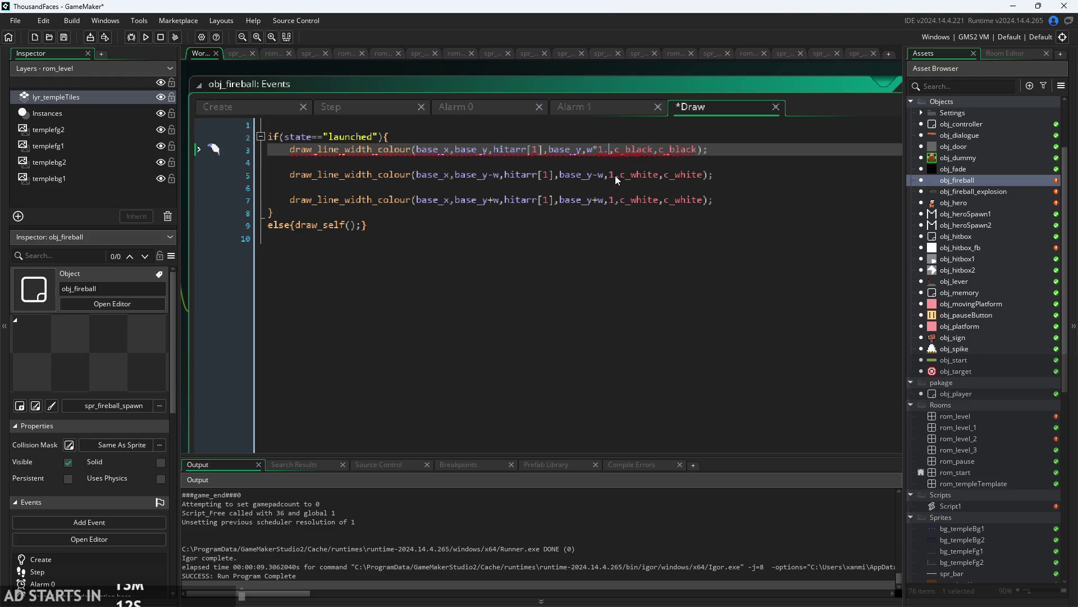
key(ctrl+s)
- Test-run the game with the w*1.5 beam, then exit
click(145, 37)
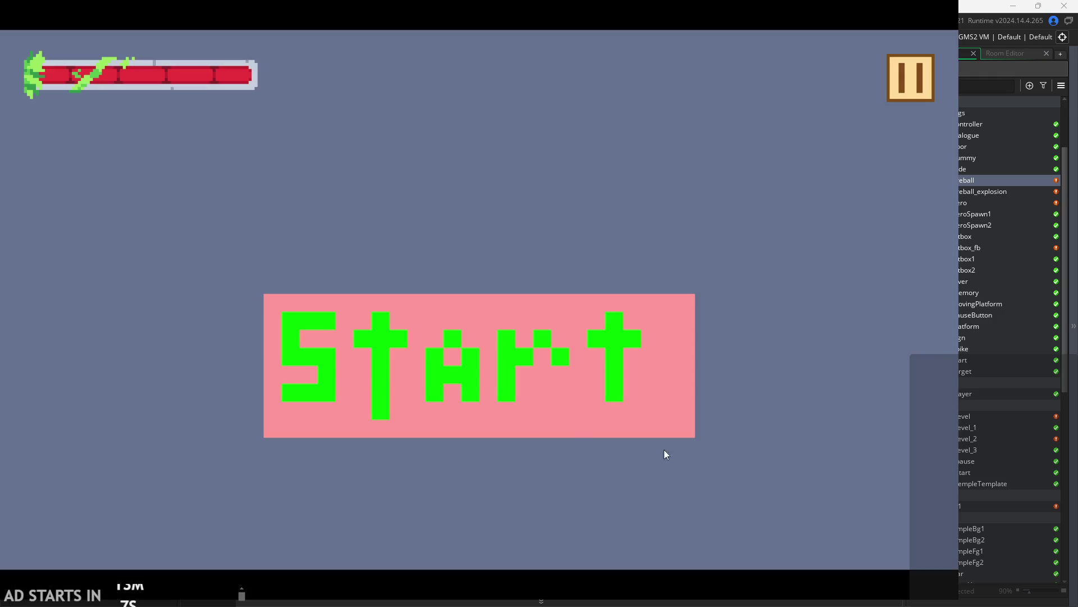
click(539, 382)
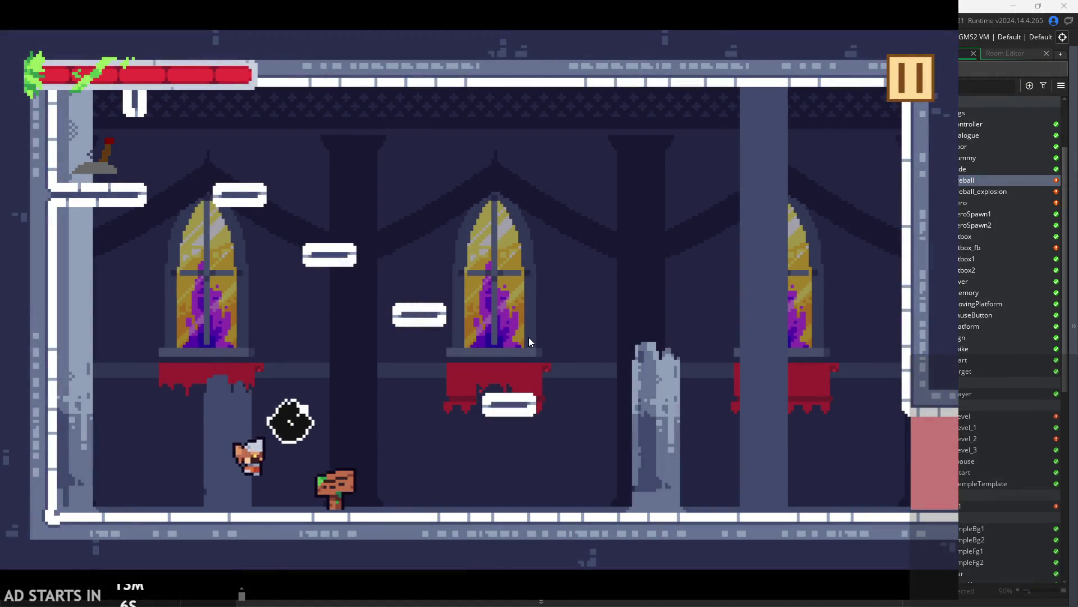
key(Right)
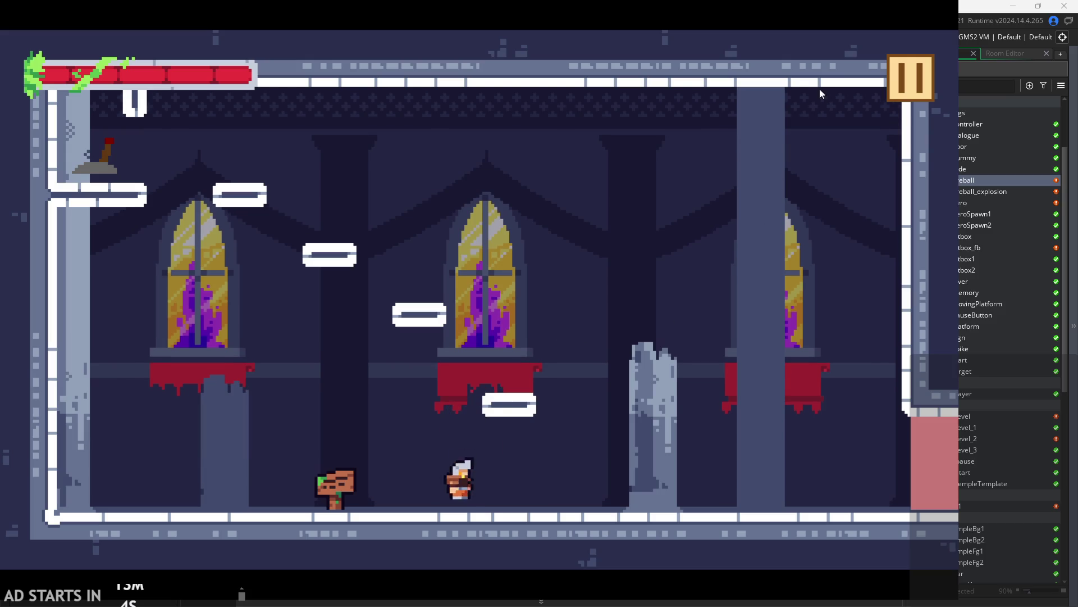
click(915, 83)
click(826, 503)
- Change the beam width to w+2 and test-run the game again
drag(615, 144, 600, 151)
text(+2)
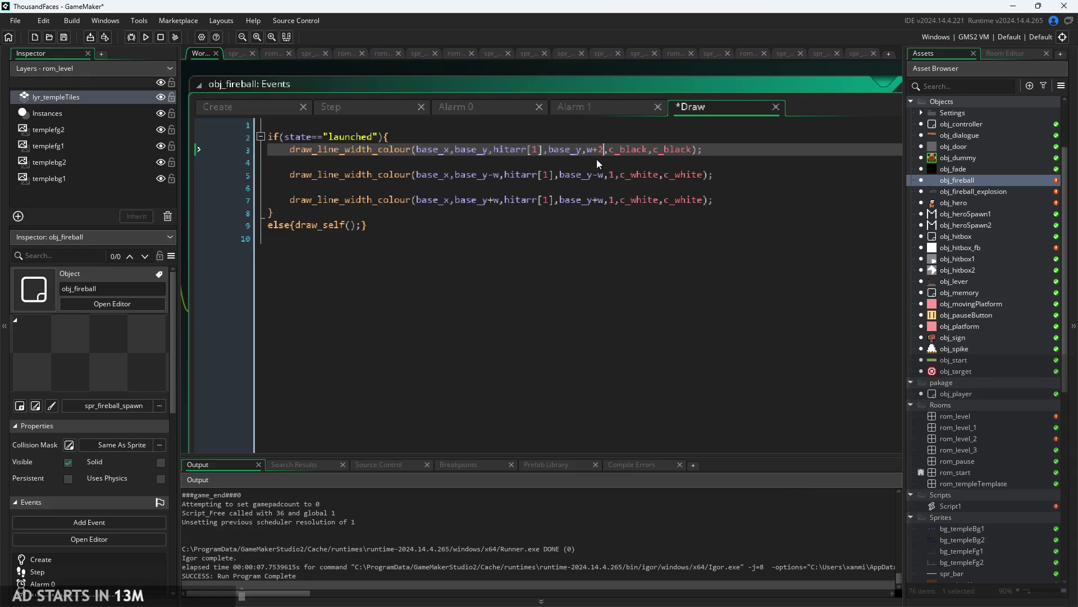
click(138, 36)
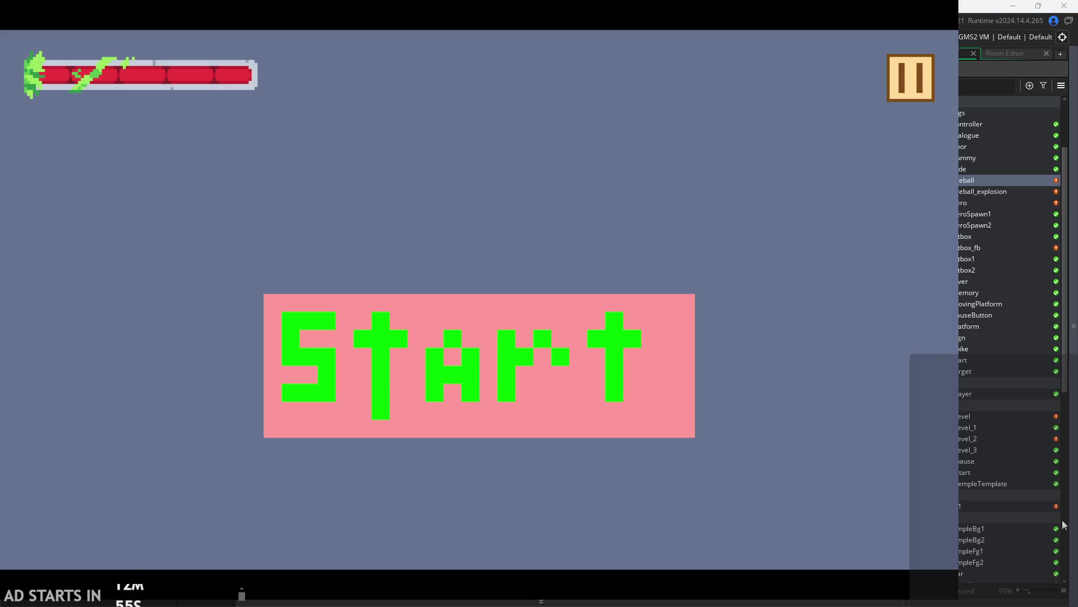
click(585, 379)
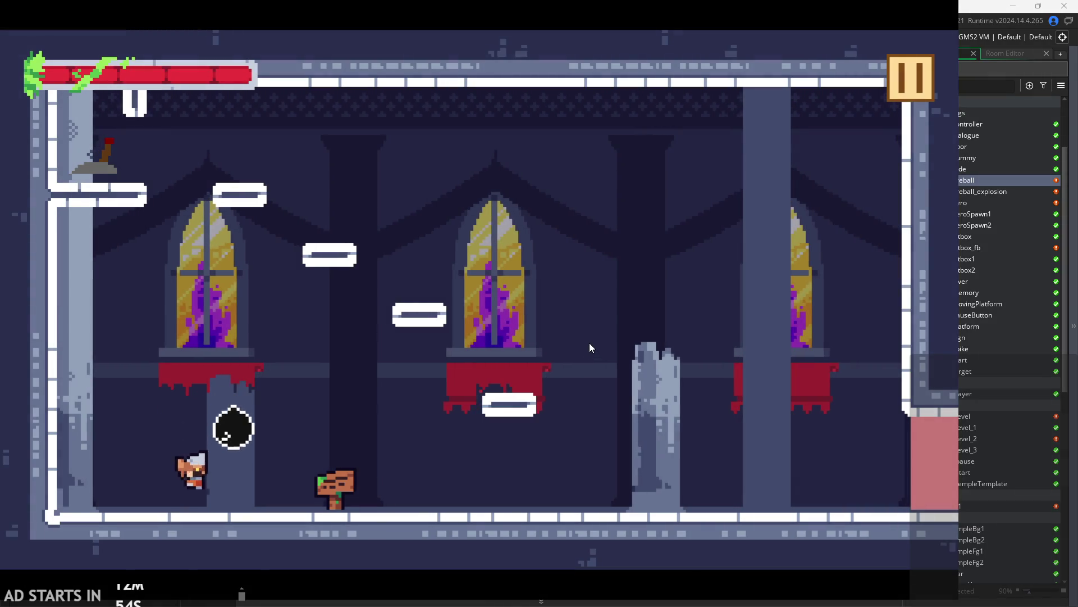
key(Right)
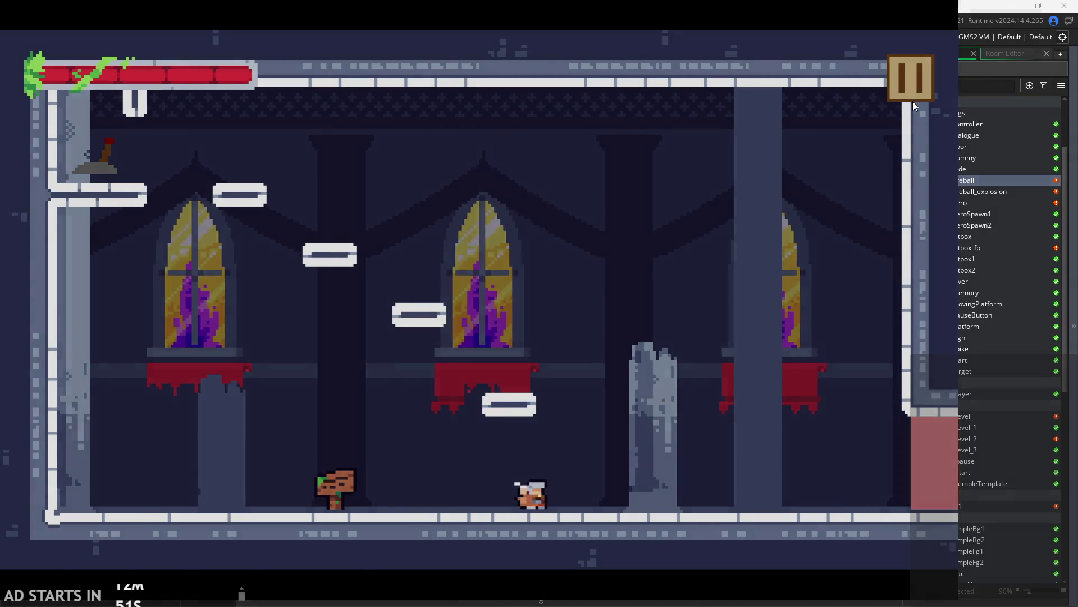
click(911, 85)
click(786, 489)
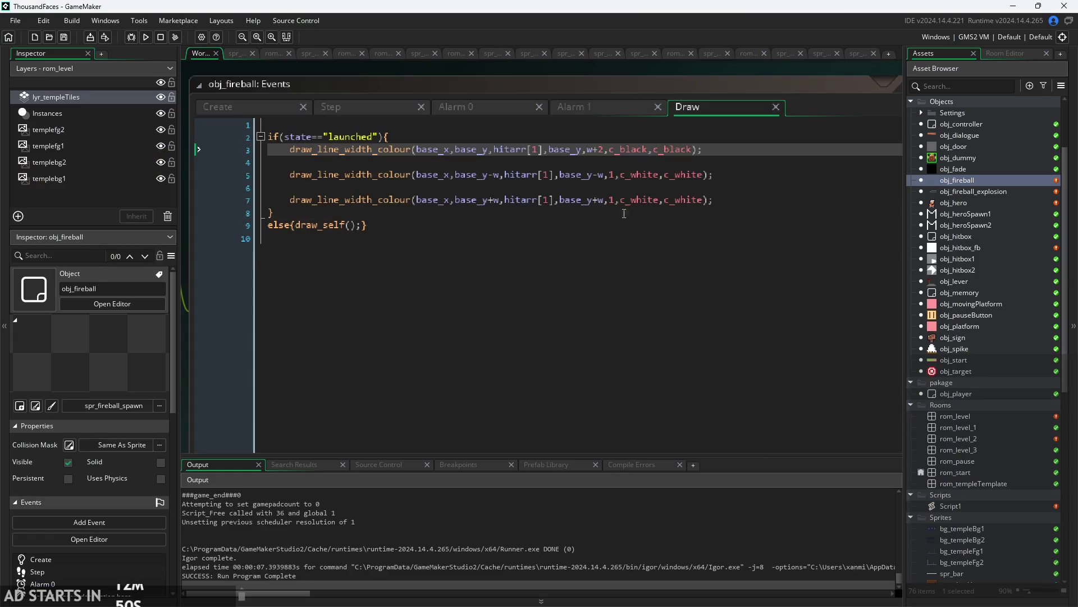
- Check the w+2 width value on Draw line 3
click(599, 150)
scroll(593, 153, up, 2)
click(600, 150)
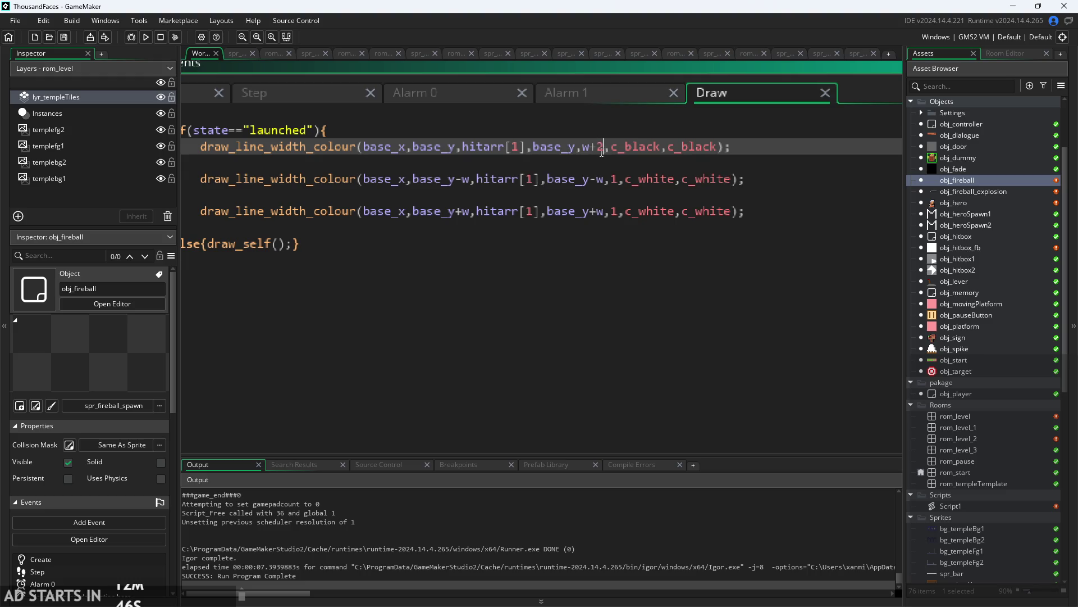
scroll(520, 195, down, 3)
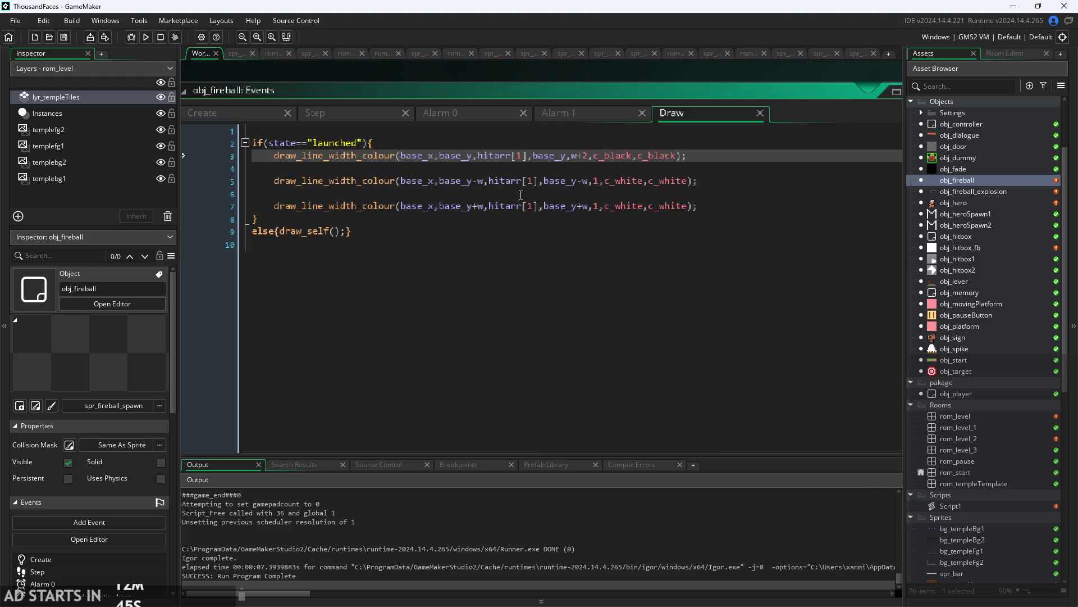
- Change the Draw event's width term on line 3 from w+2 to a multiplication by w
click(356, 116)
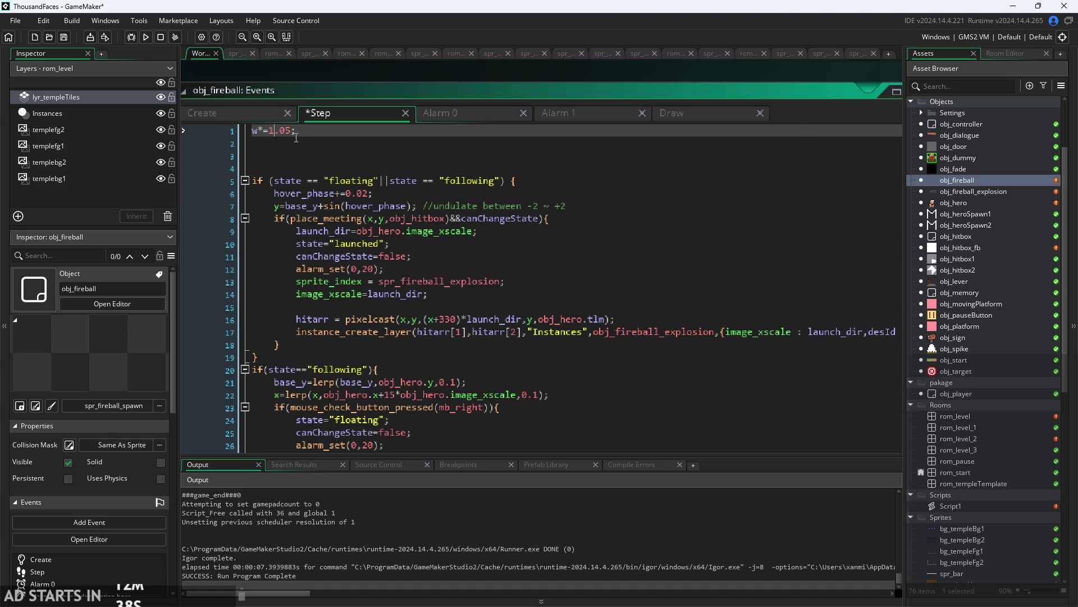
click(703, 112)
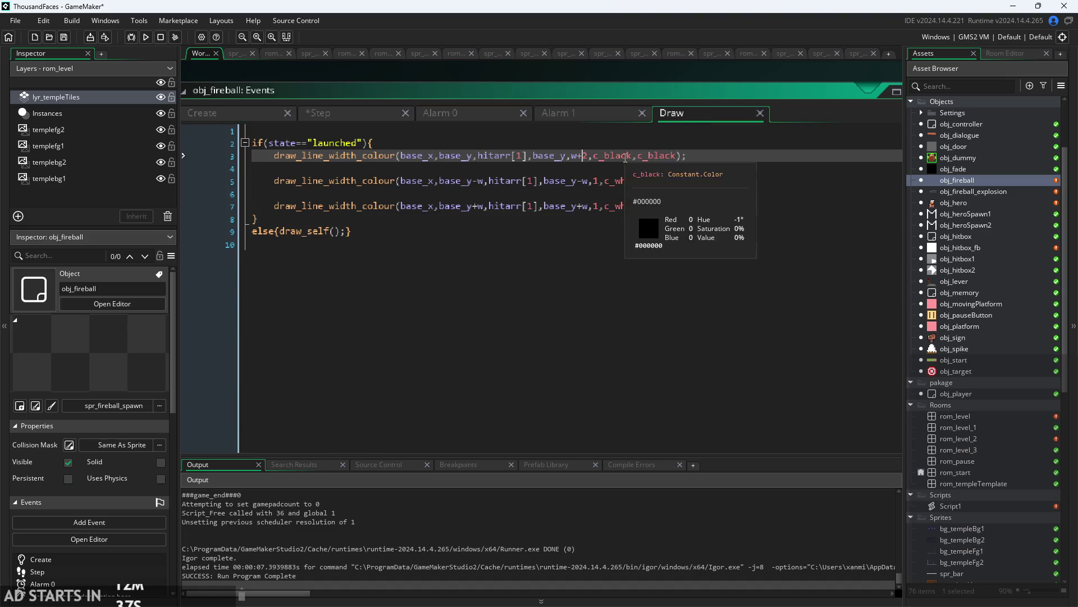
scroll(585, 156, up, 2)
click(578, 160)
key(BackSpace)
text(*)
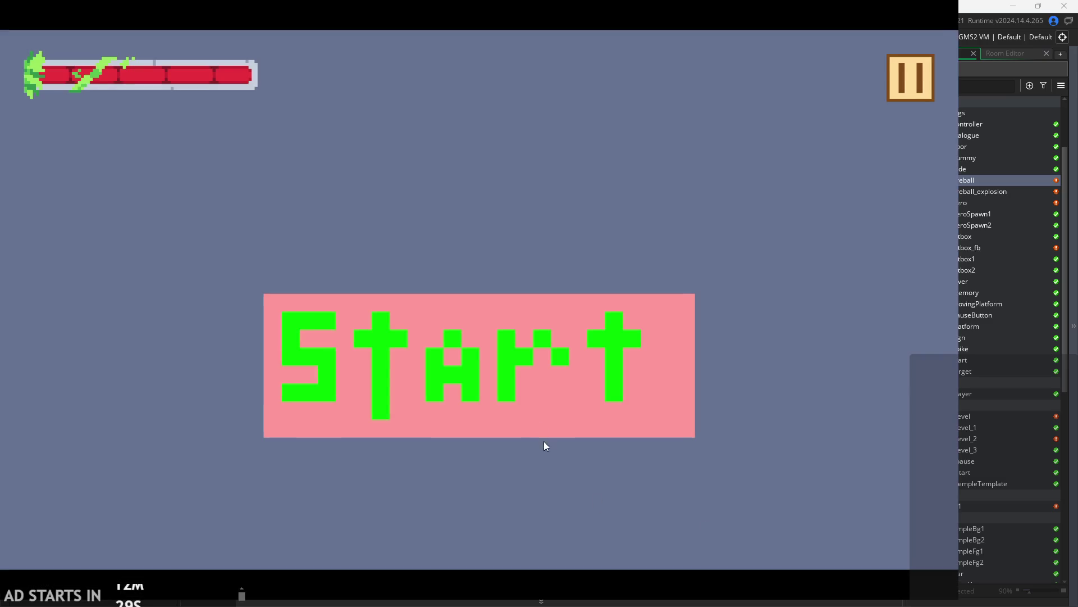
- Test-run the level, jumping the hero onto the red ledge, then quit to the editor
click(544, 430)
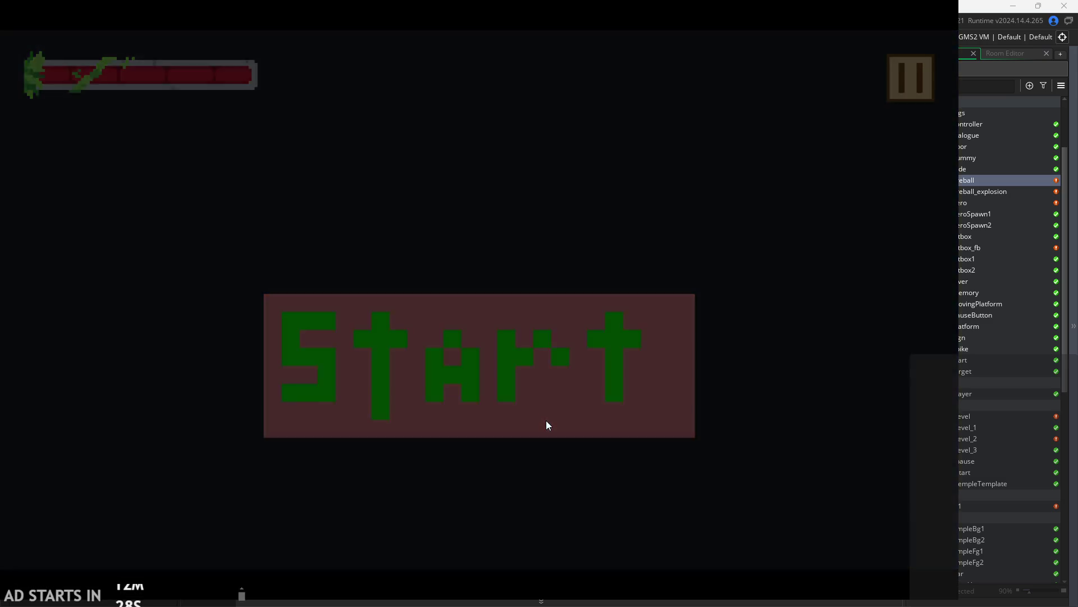
key(space)
key(Right)
key(space)
key(space)
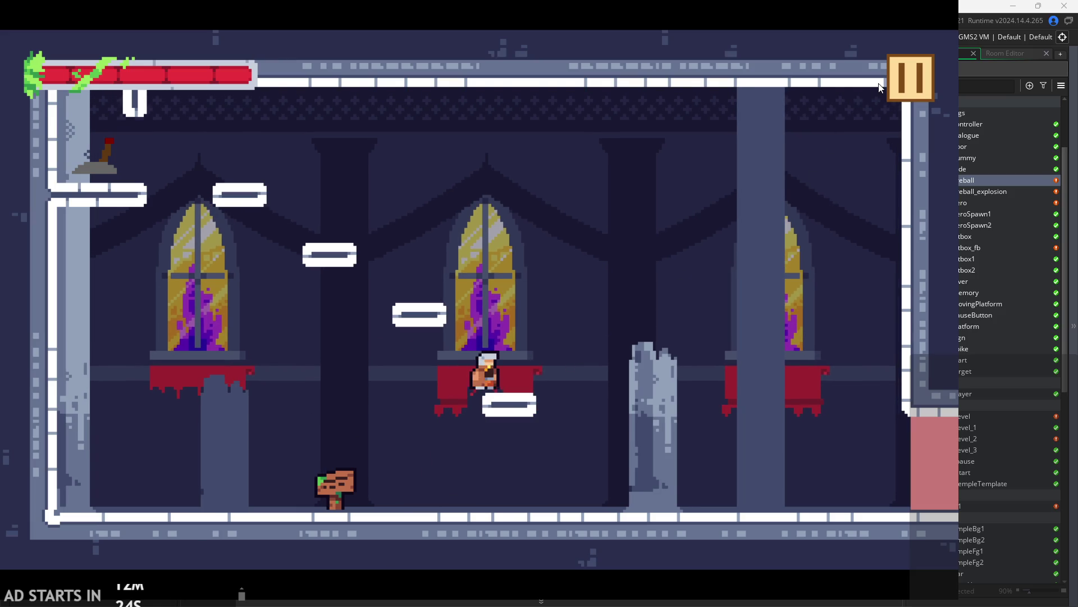
key(Escape)
- From the Step event, run another test with the hero jumping twice, then exit
click(345, 109)
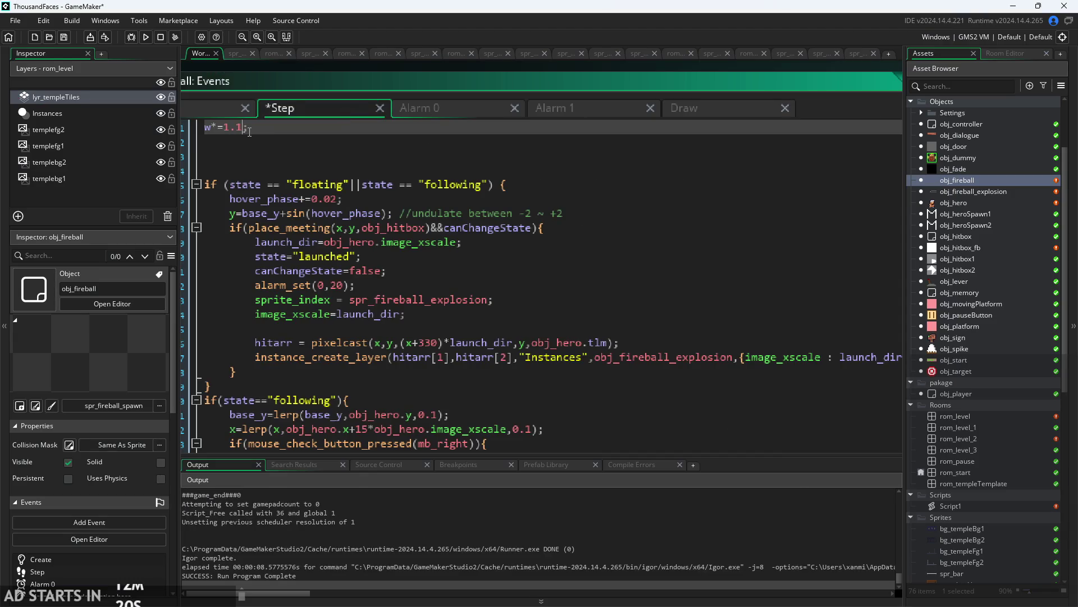
click(146, 37)
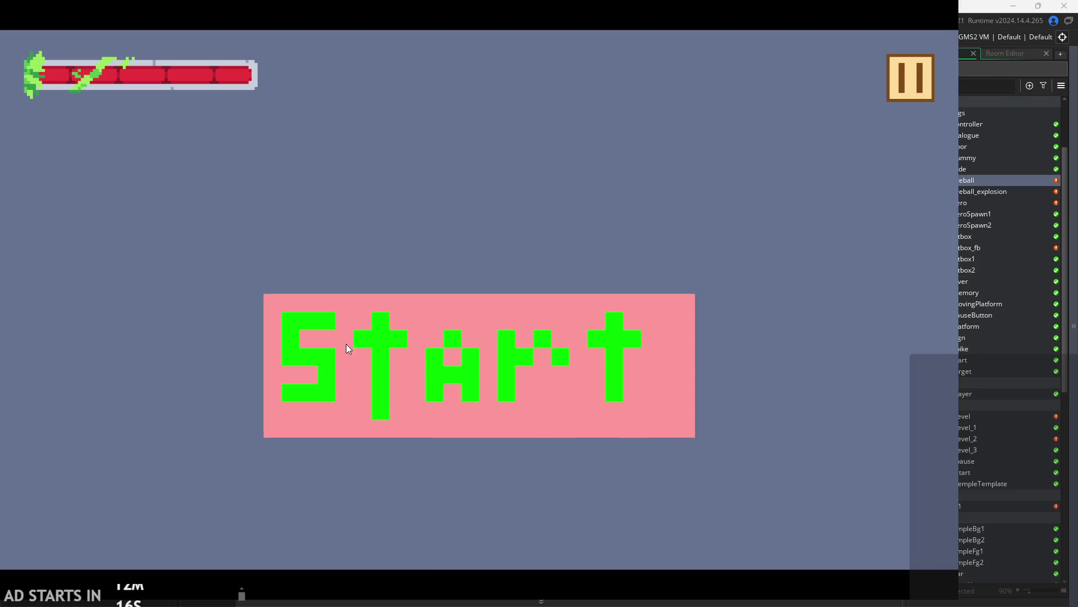
click(346, 344)
key(Right)
key(space)
key(space)
click(902, 73)
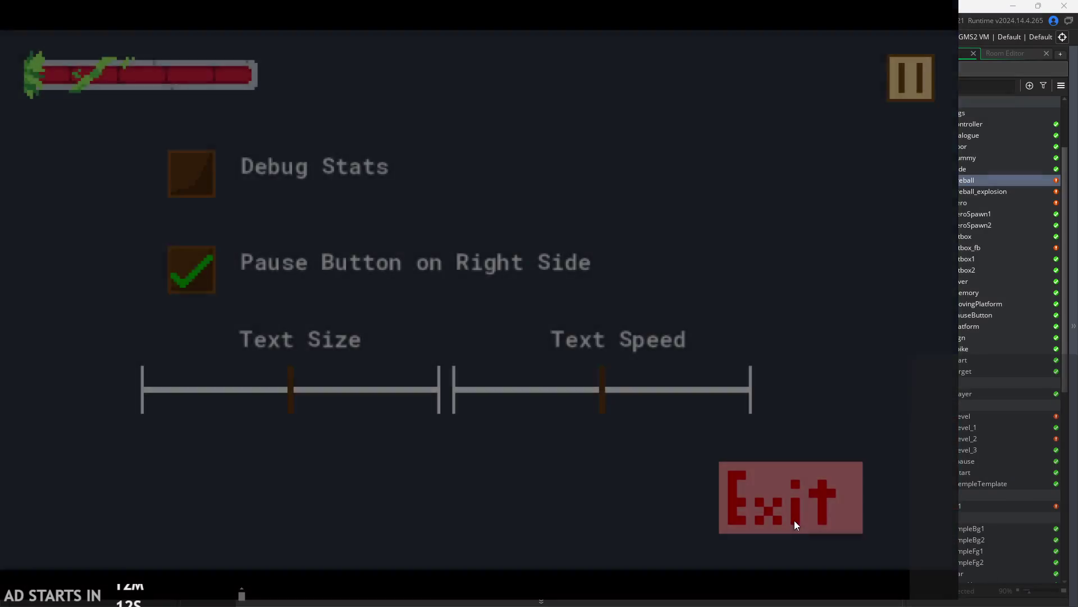
click(794, 520)
- From the Create event, rebuild with F5 and test-run the level again before exiting
click(218, 112)
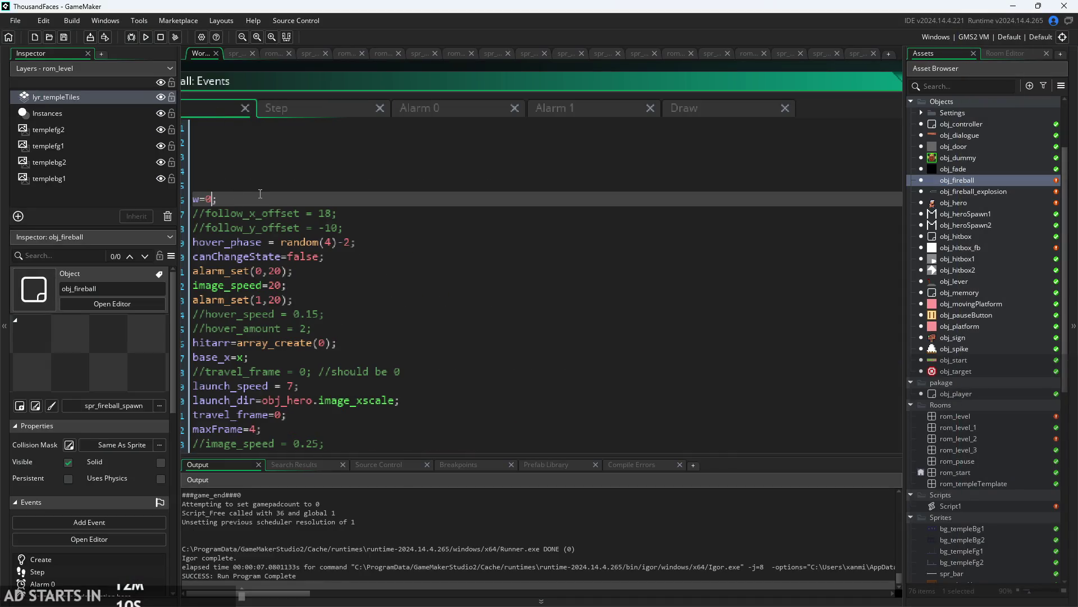
key(F5)
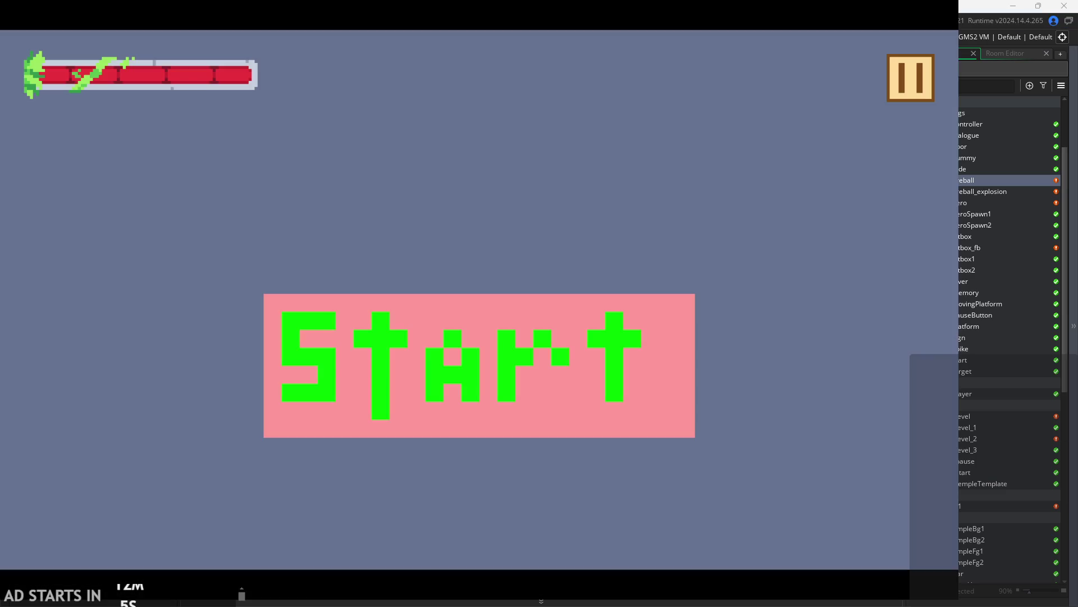
click(490, 347)
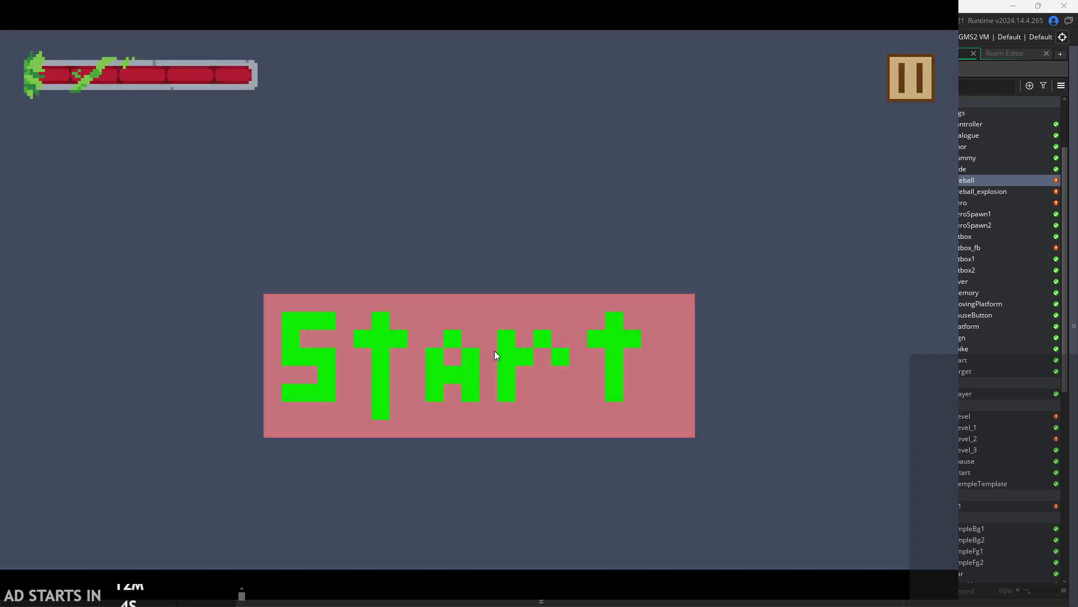
key(Right)
key(space)
key(space)
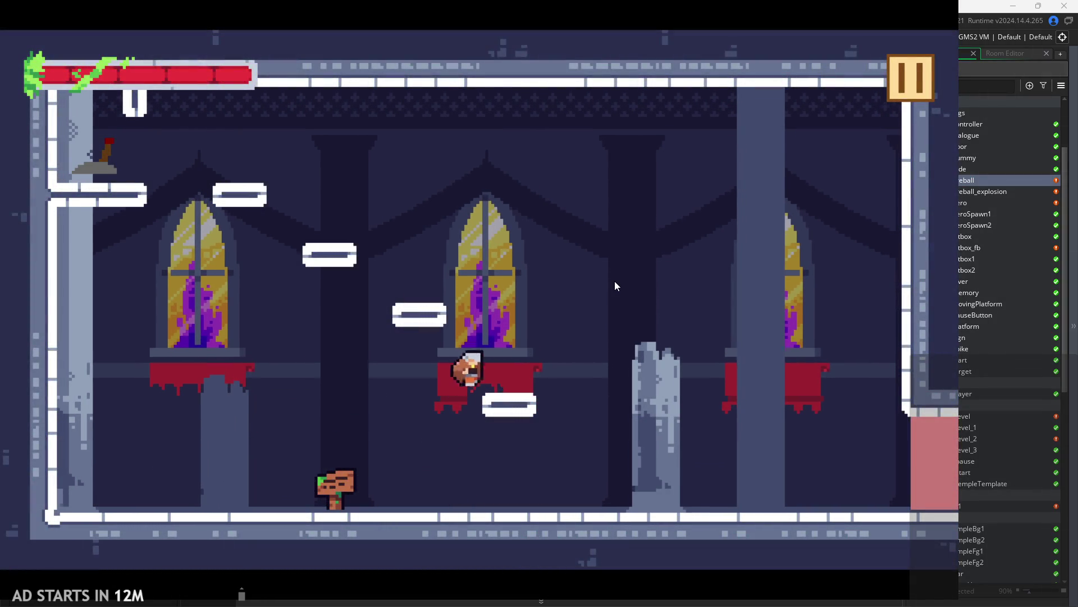
click(902, 83)
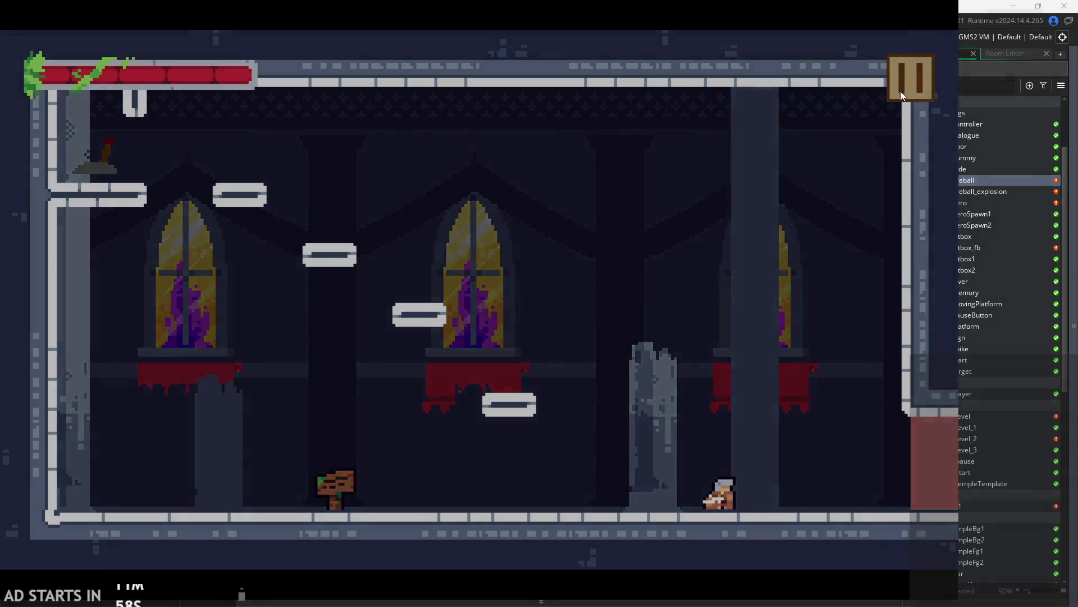
click(782, 493)
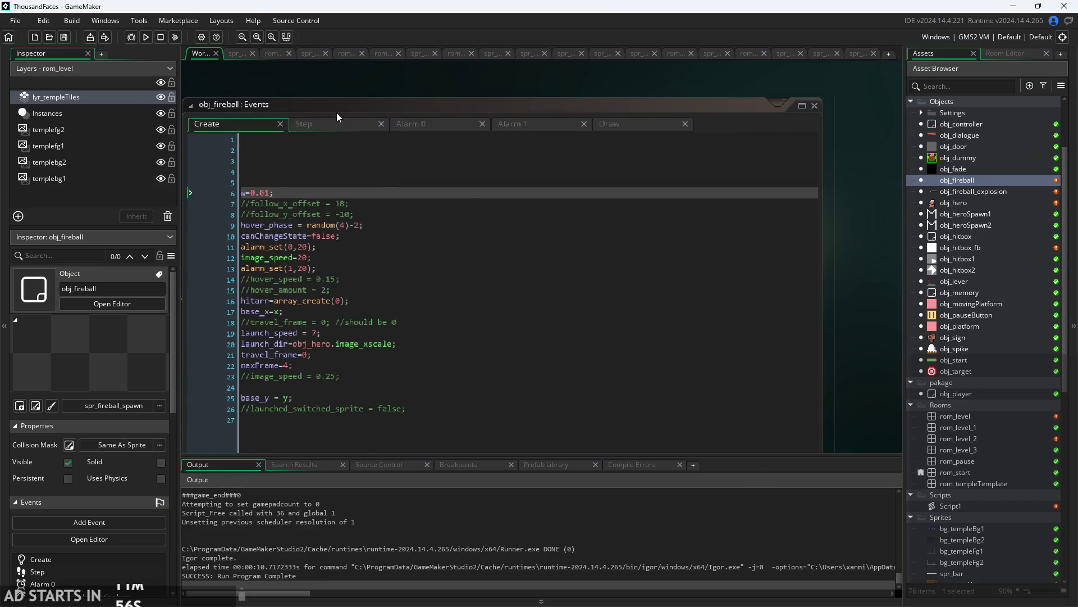
- Test the 1.01 growth rate once more, then put the caret on the Step growth line
click(339, 125)
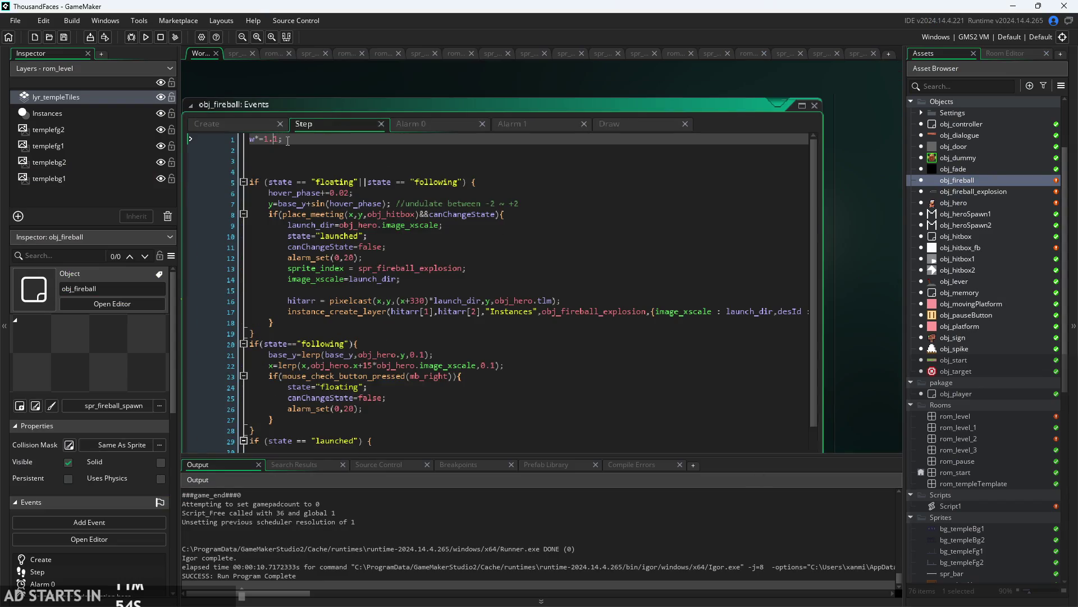
click(136, 43)
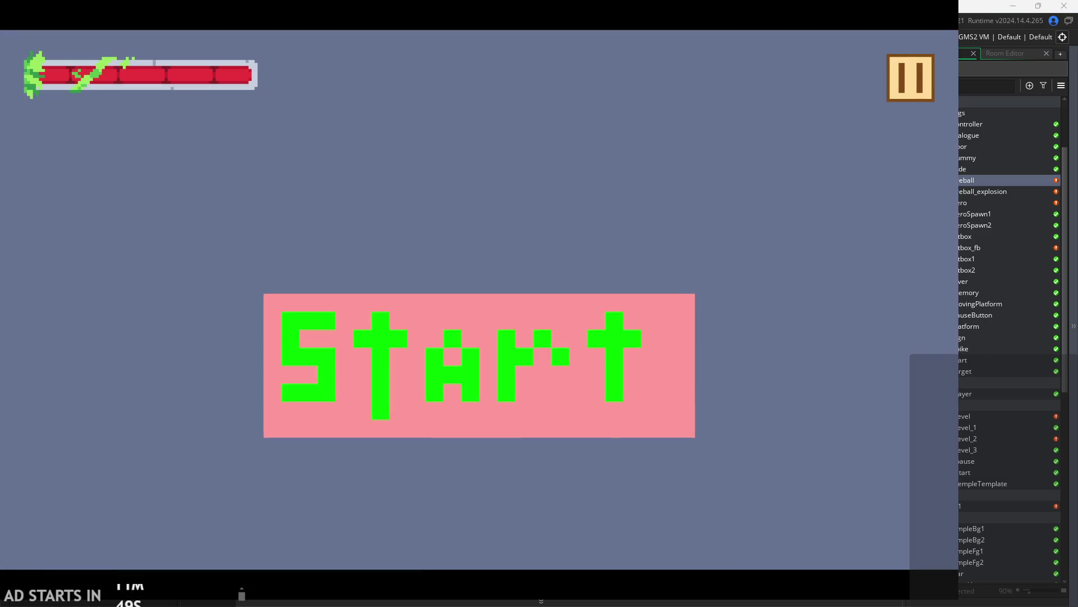
click(460, 298)
key(space)
key(Right)
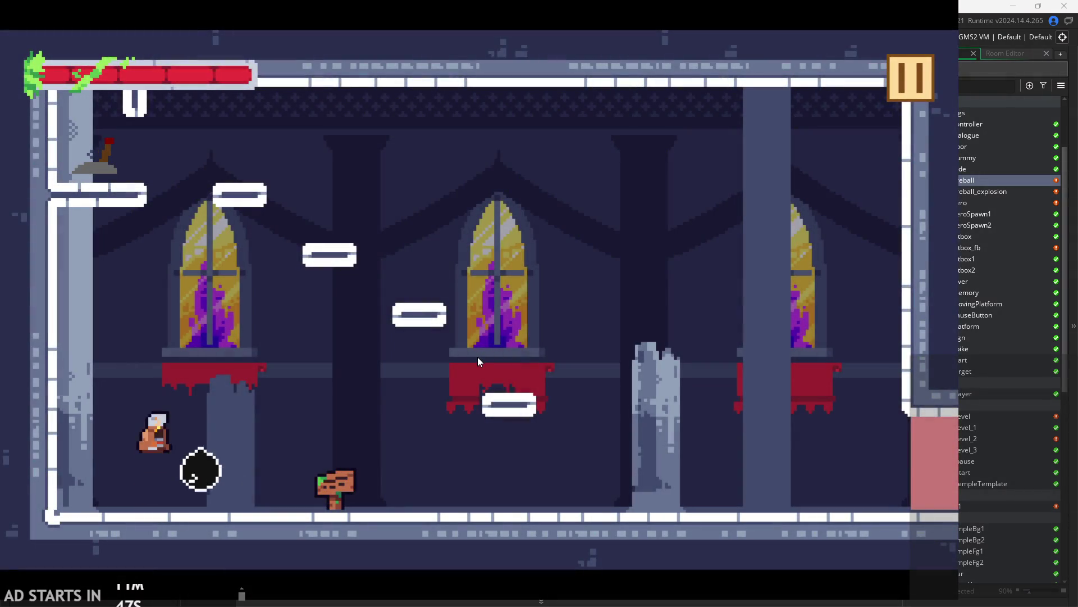
click(904, 86)
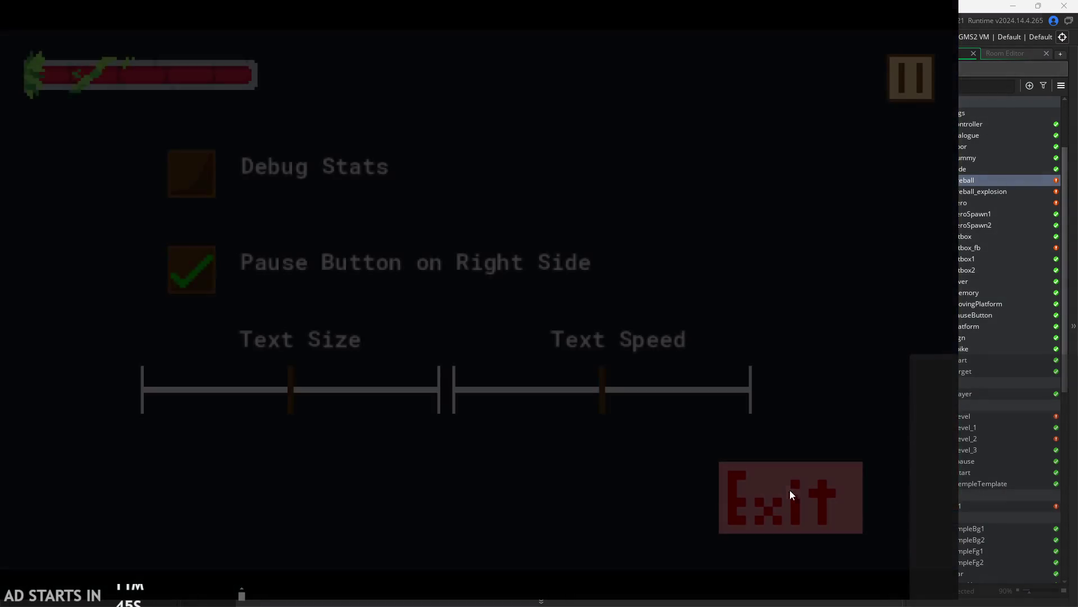
click(788, 487)
click(285, 141)
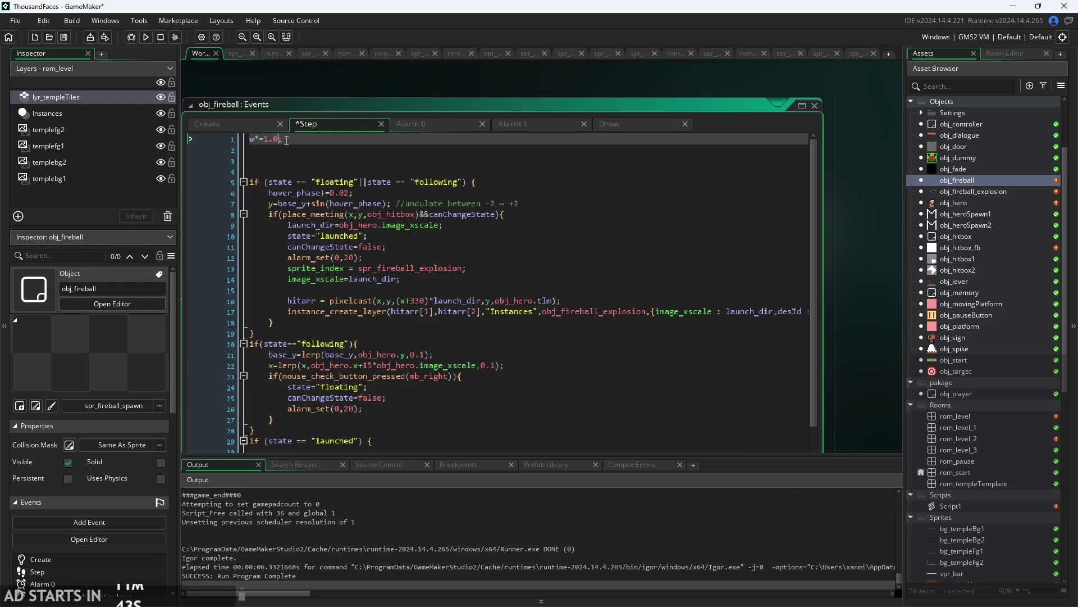
- Save the Step code with w*=1.05 and start a test run of the level
key(ctrl+shift+s)
key(Escape)
click(136, 40)
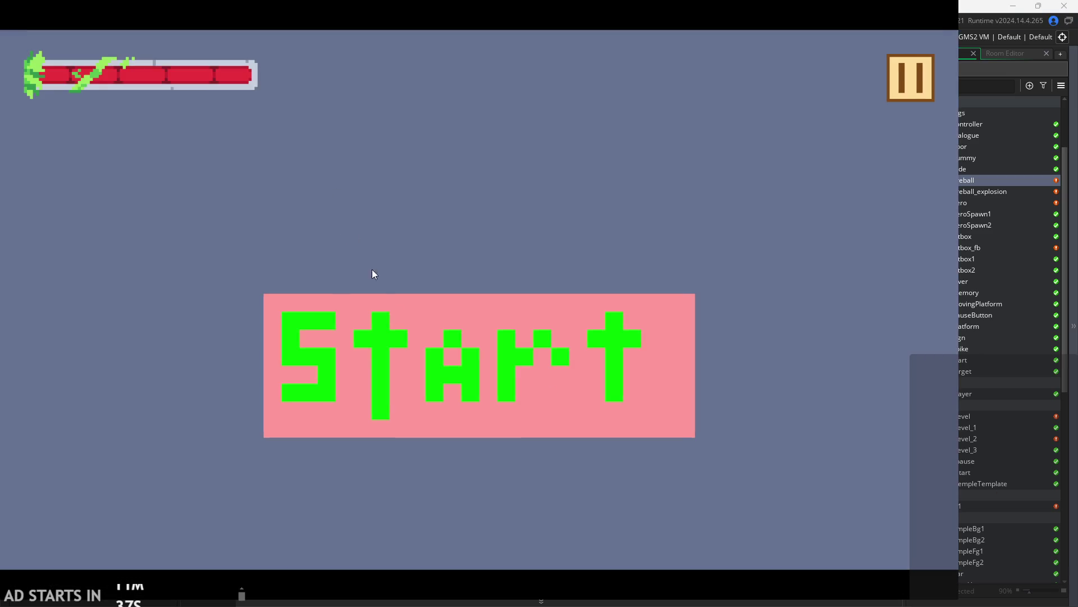
click(386, 335)
key(Right)
key(space)
key(Left)
- Fire the beam twice to check its width, then quit back to the Draw event code
key(Right)
key(x)
key(space)
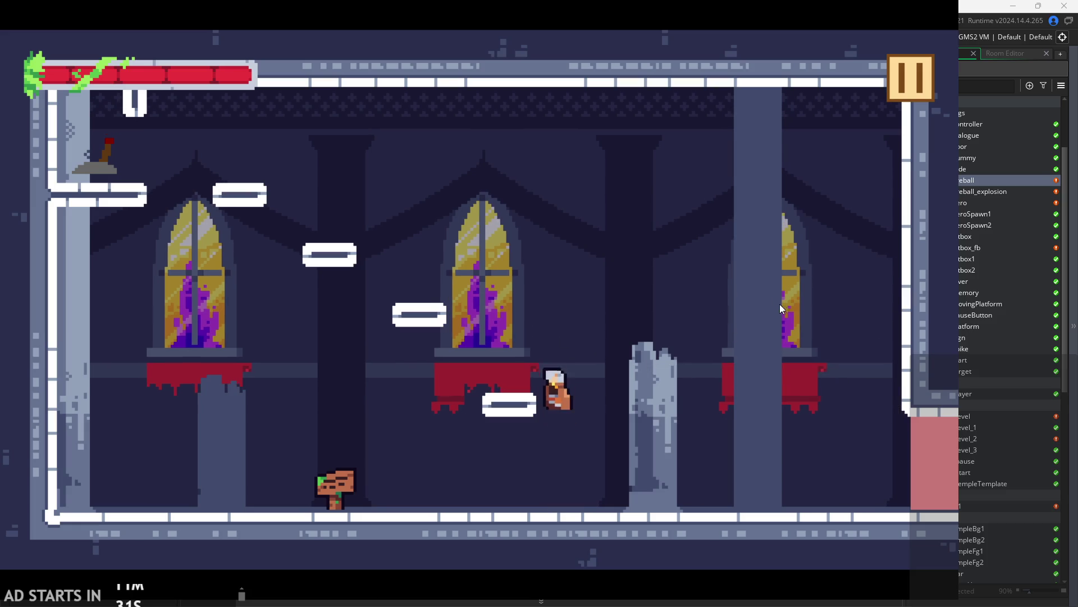
key(x)
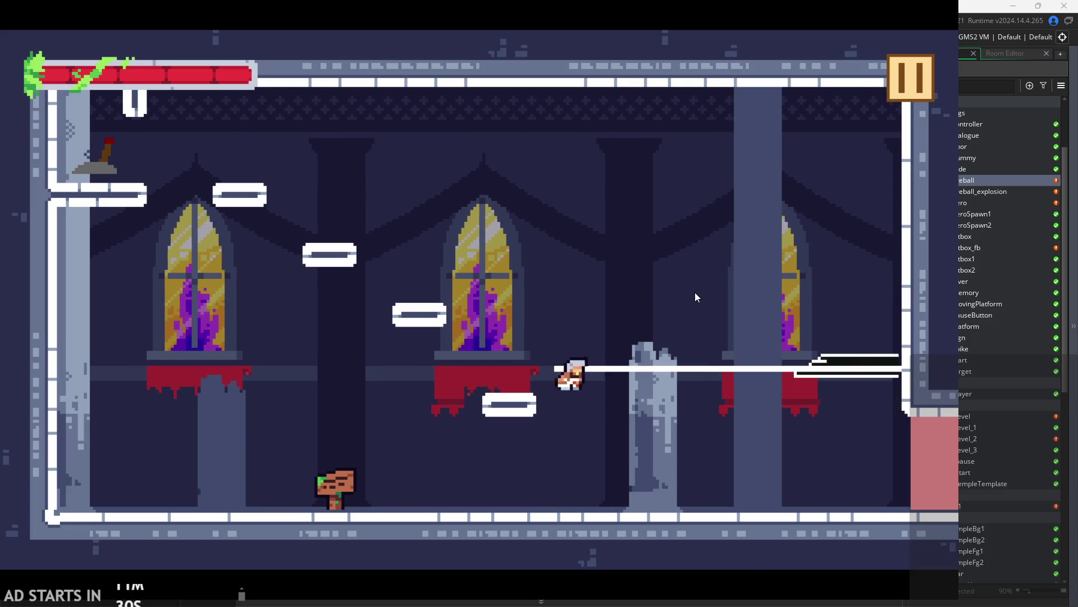
key(Right)
key(Escape)
click(660, 125)
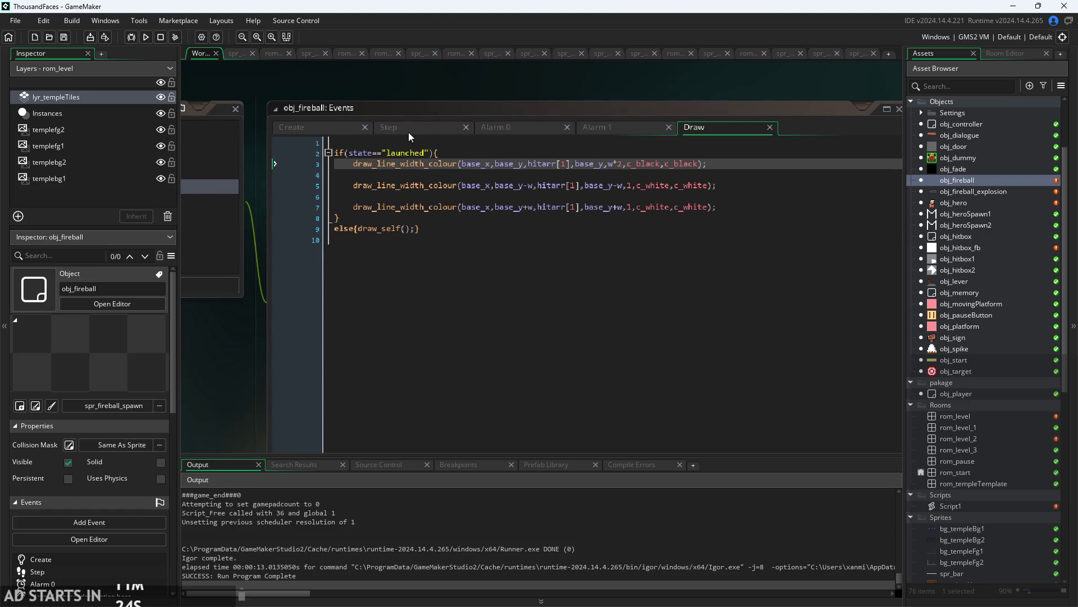
- Review the Step, Draw and Alarm 0 code, selecting the Draw event's two white edge-line calls
click(409, 133)
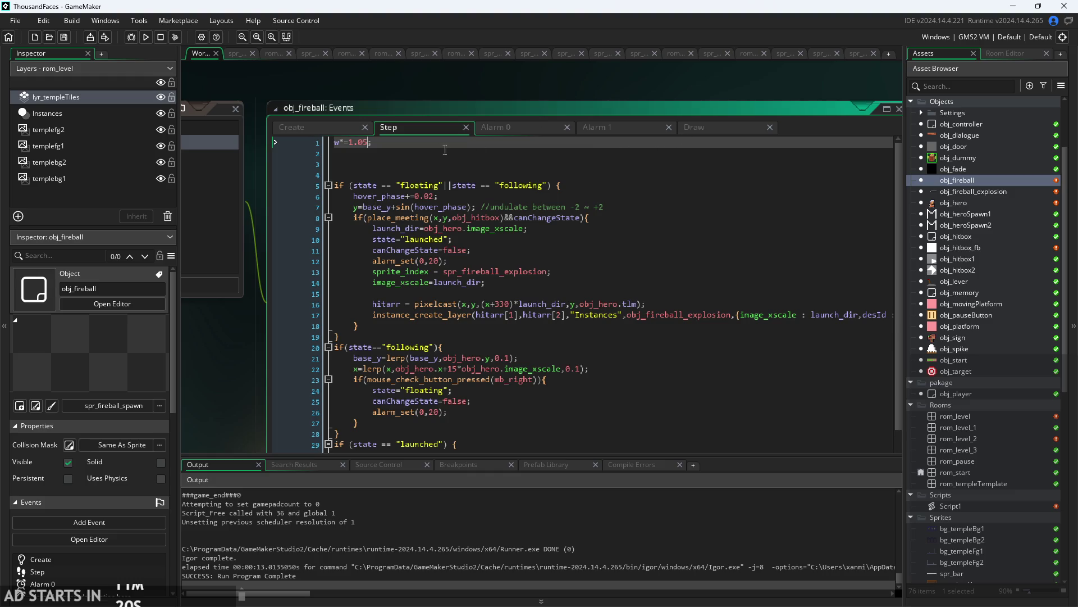
click(682, 128)
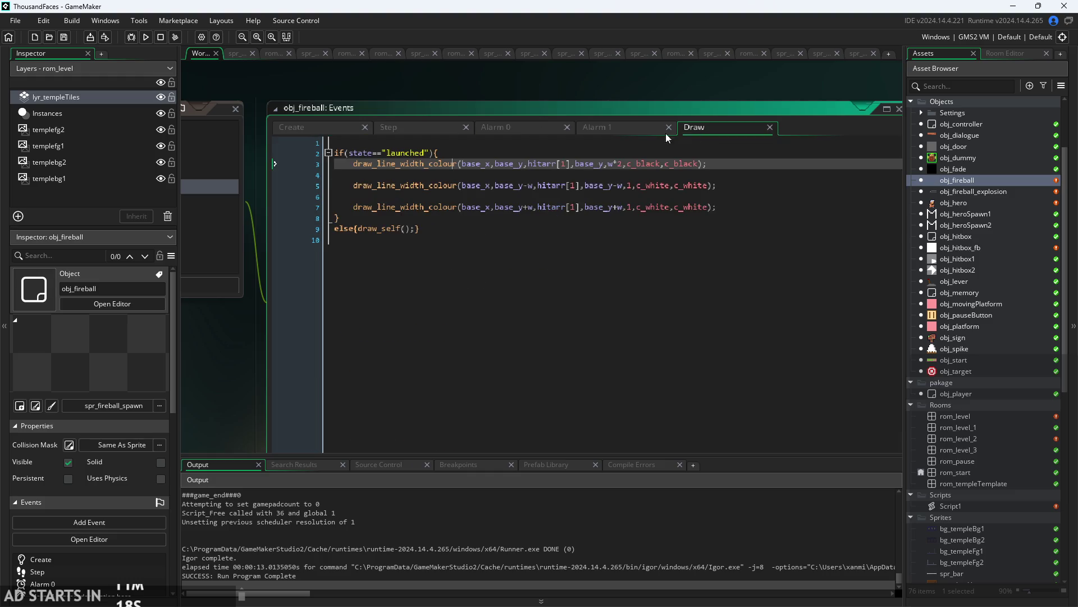
click(414, 228)
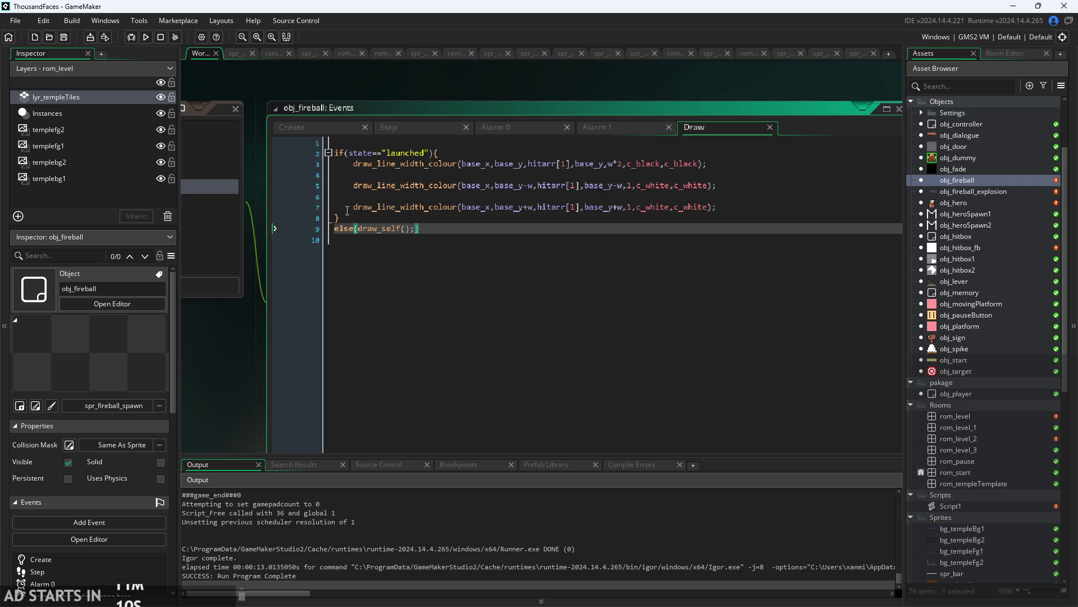
drag(745, 207, 278, 173)
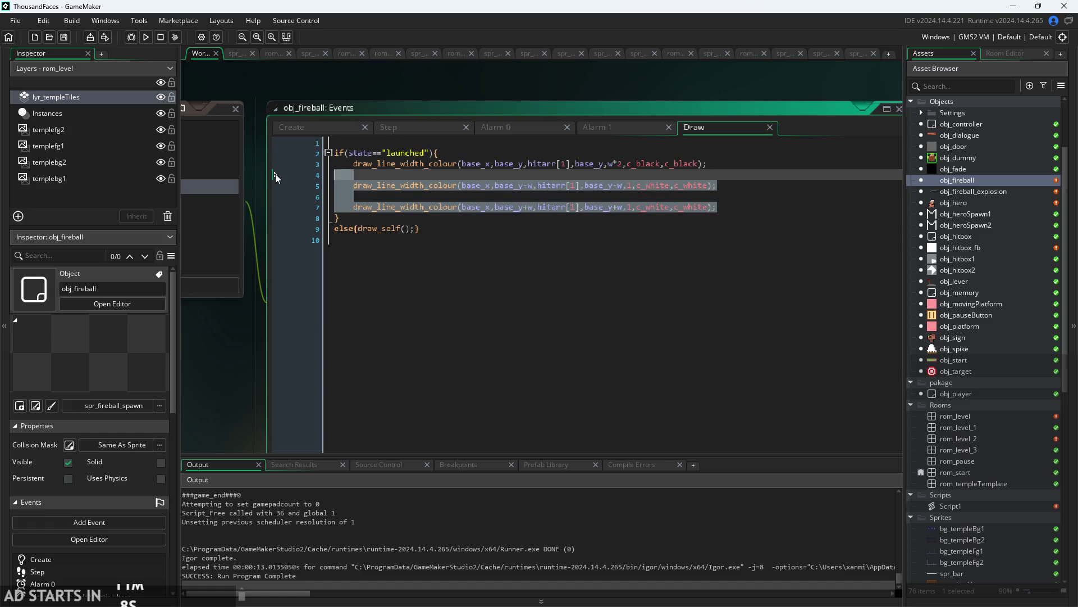
click(561, 153)
key(Down)
key(Down)
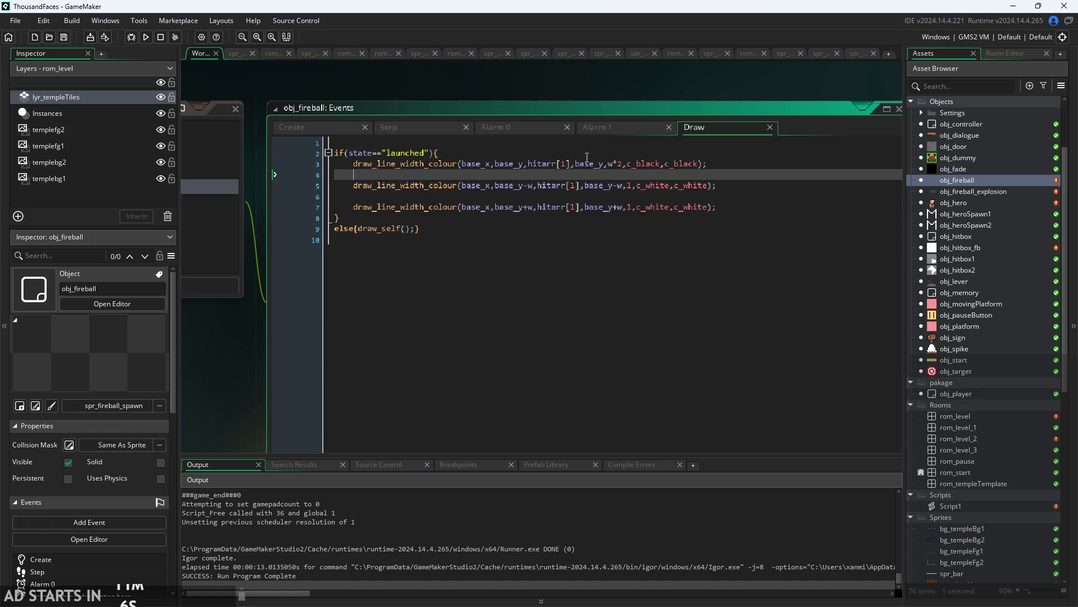
click(509, 128)
click(691, 125)
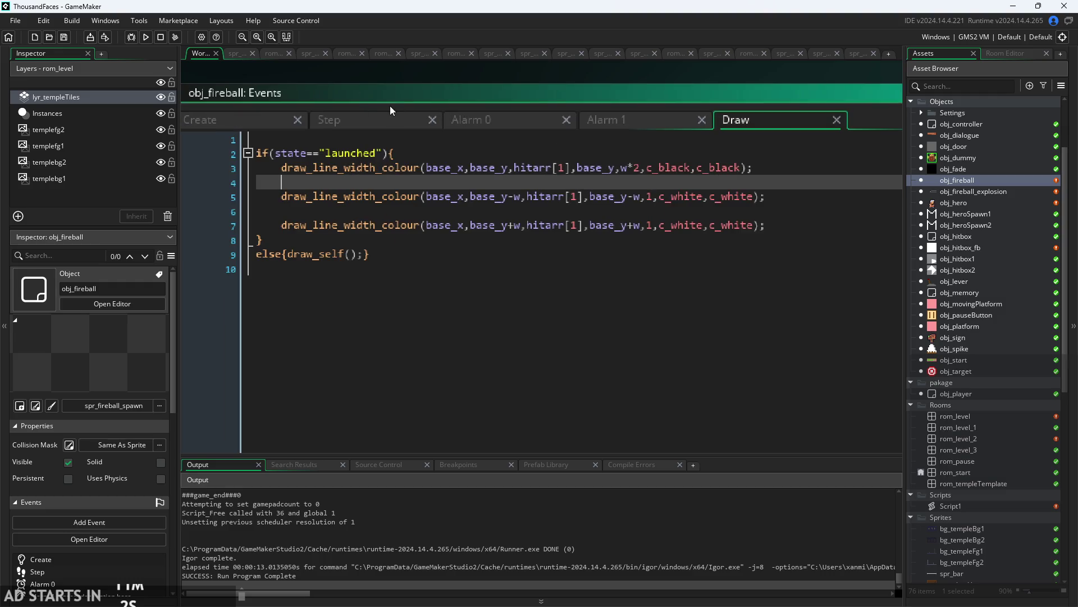
click(388, 115)
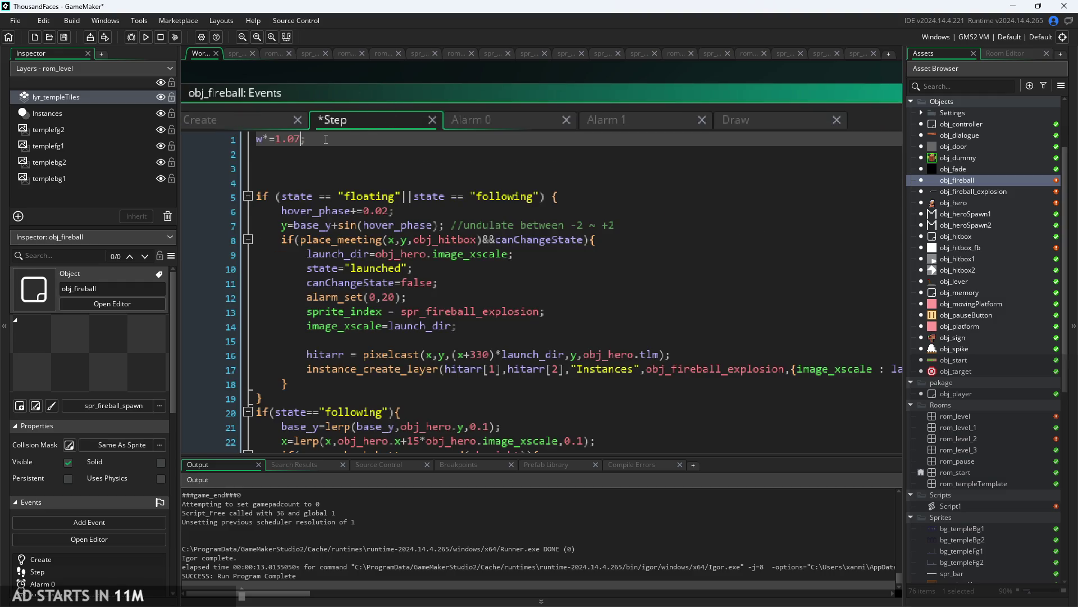
- Test-run the game with w growing by 1.07 per step, then exit to the editor
click(147, 37)
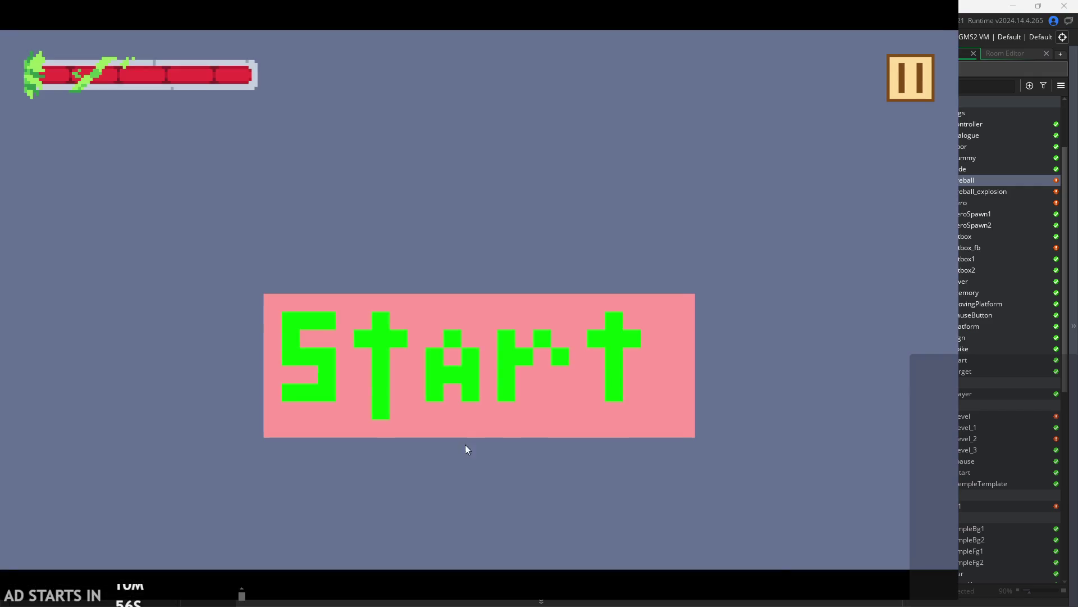
click(558, 388)
key(Right)
key(space)
key(Left)
key(space)
key(Right)
click(918, 69)
click(796, 490)
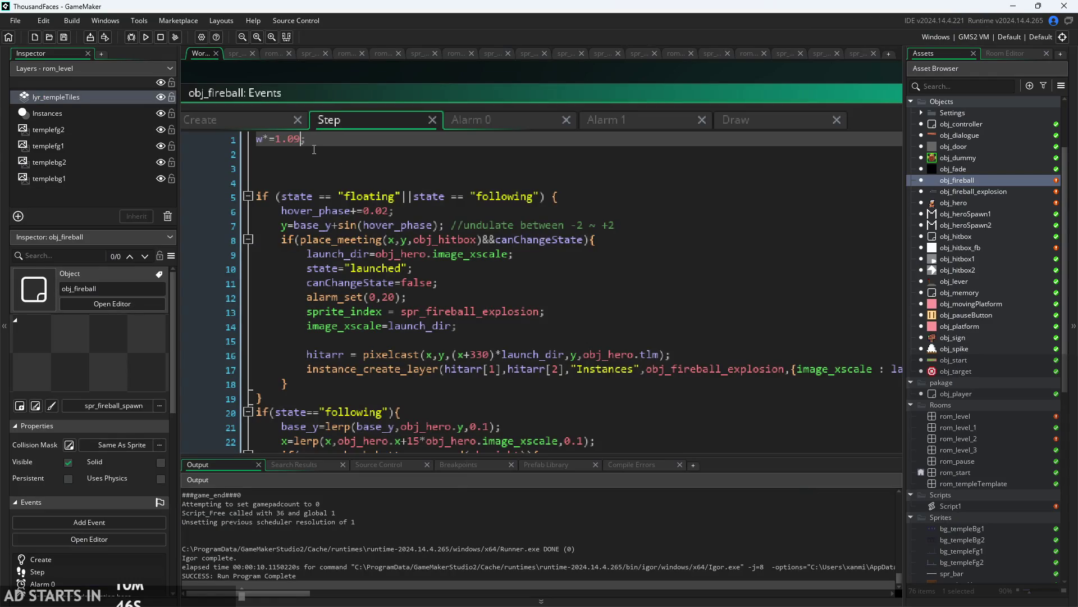
- Rerun with the 1.09 growth rate, firing the beam to check its growth, then exit
click(146, 37)
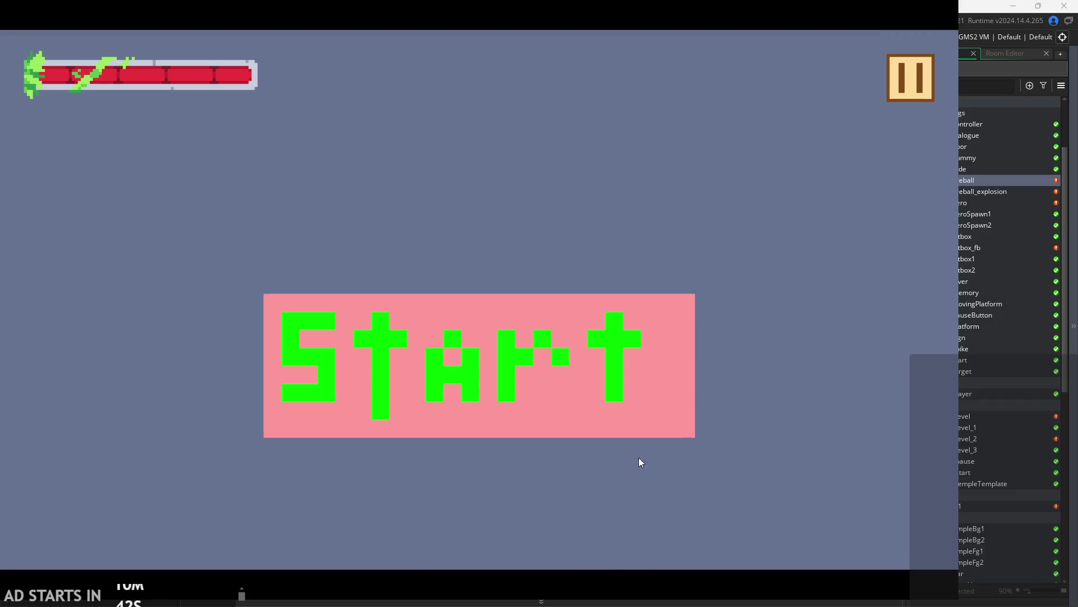
click(613, 359)
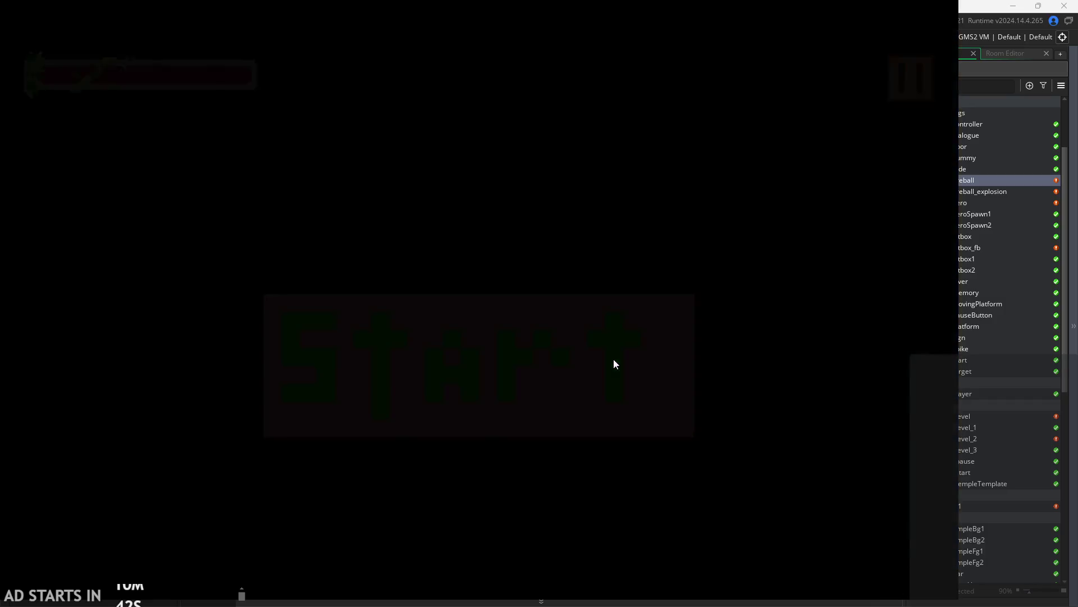
key(Right)
key(space)
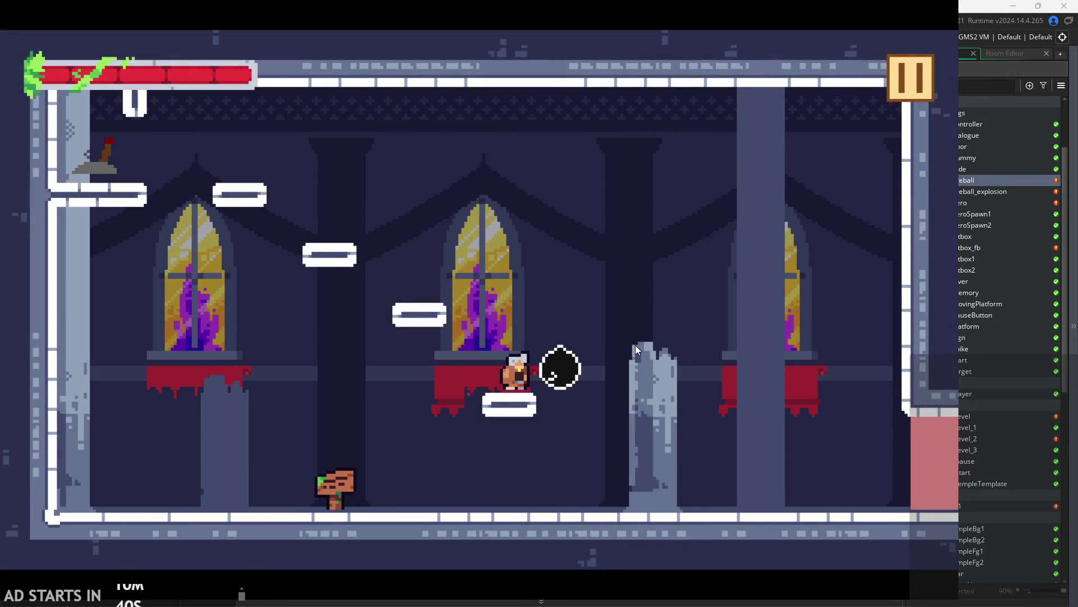
key(Left)
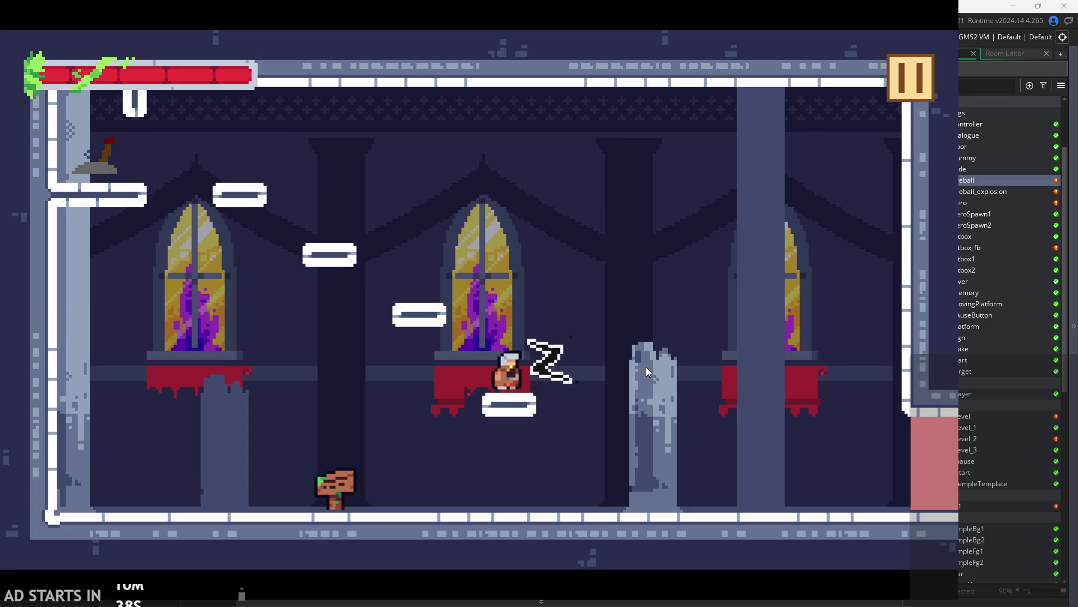
key(space)
key(Right)
key(Escape)
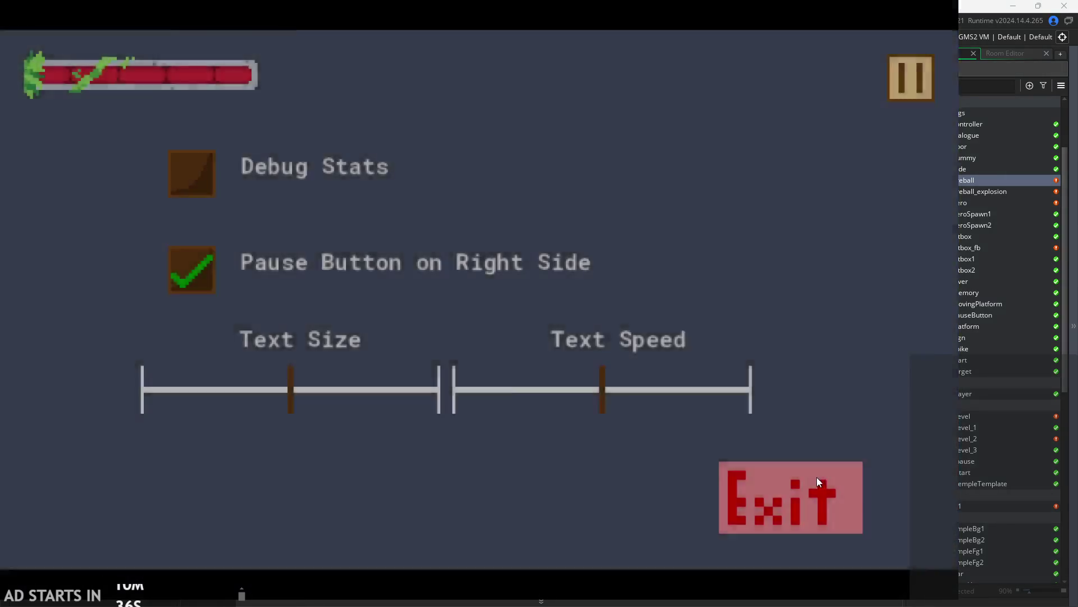
click(817, 477)
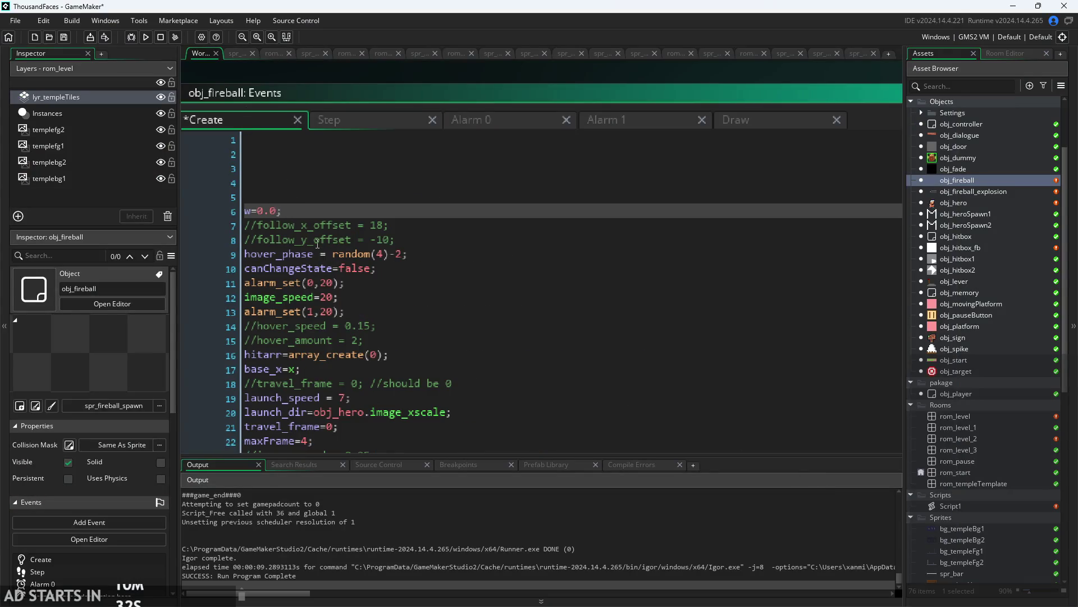
- Save the Create and Step edits and test-run the game with the new values
click(337, 119)
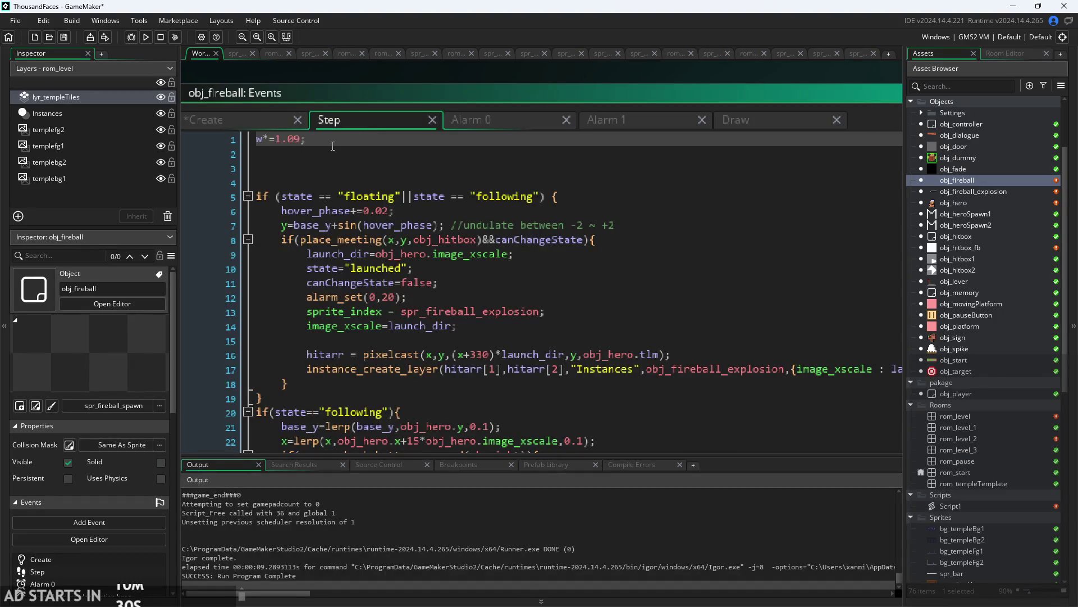
key(ctrl+s)
click(140, 36)
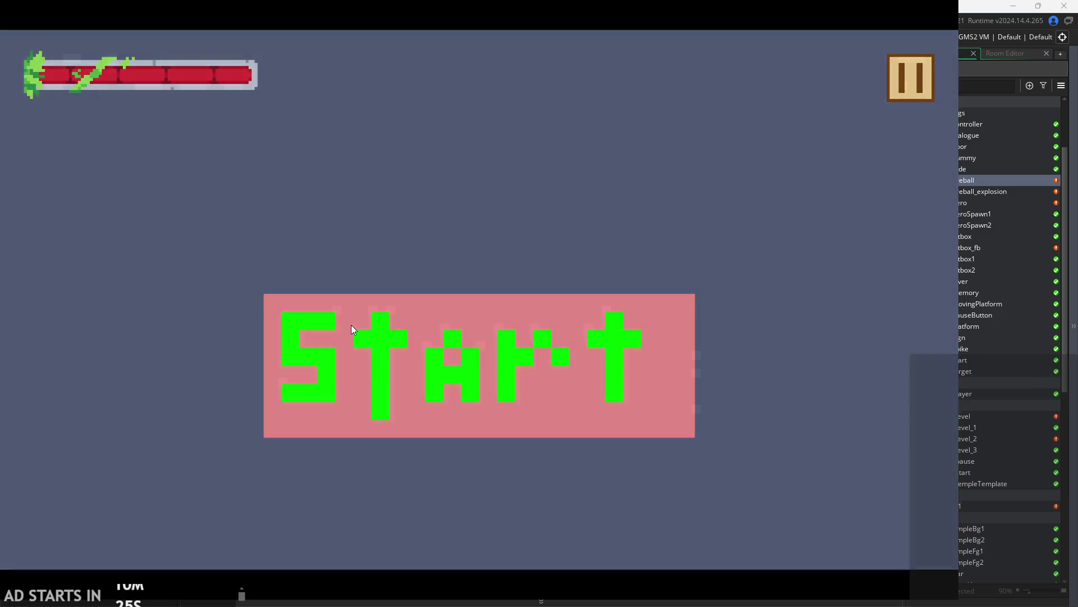
click(435, 395)
key(space)
click(766, 369)
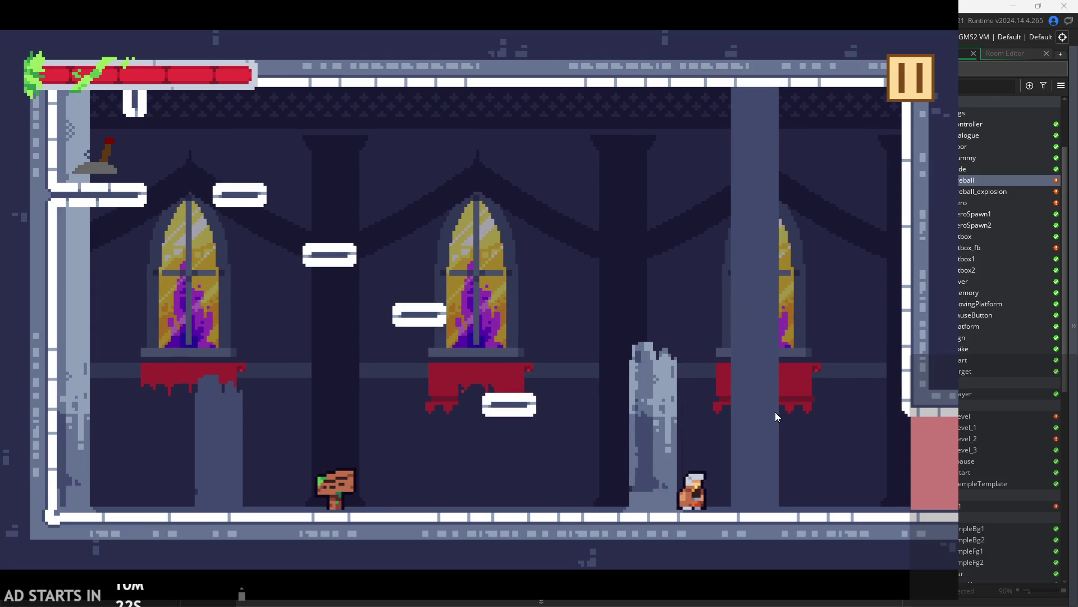
click(915, 85)
click(797, 494)
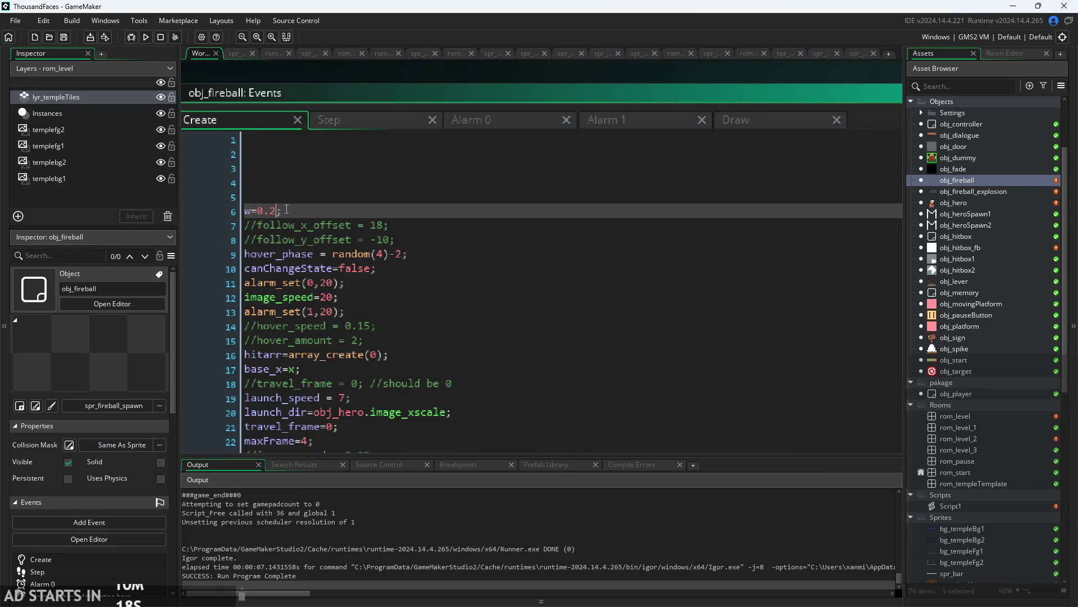
- Run the game again, then review w's starting value in Create and the beam width in Draw
click(146, 37)
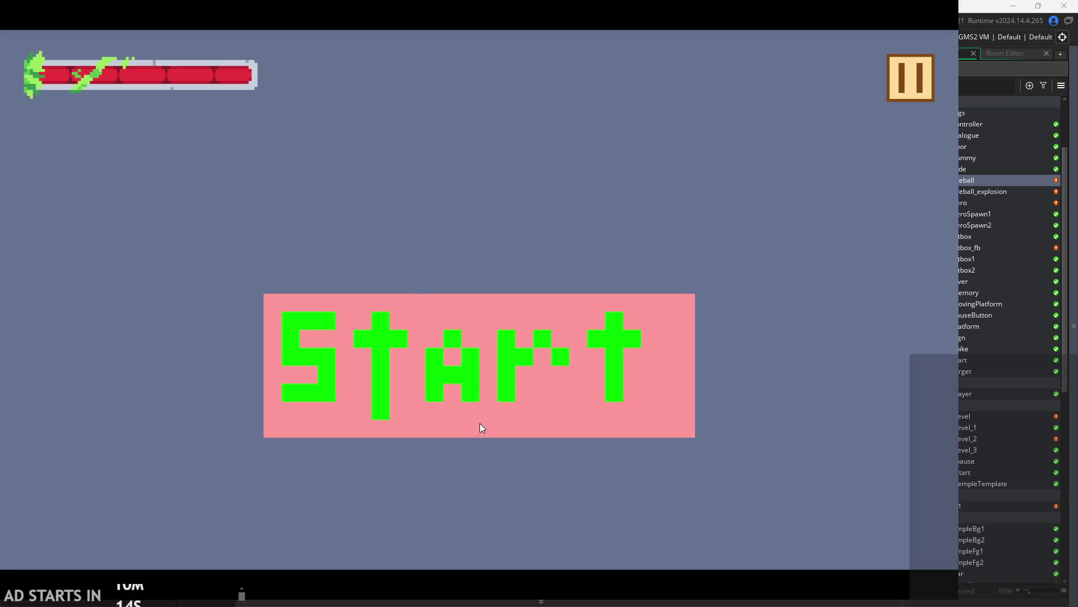
click(479, 424)
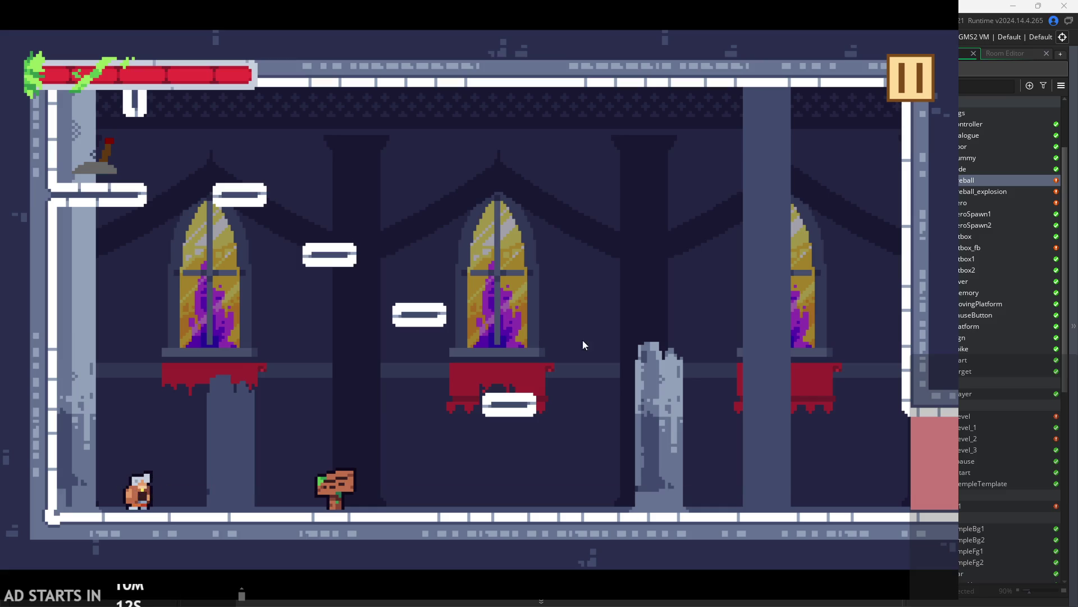
key(Escape)
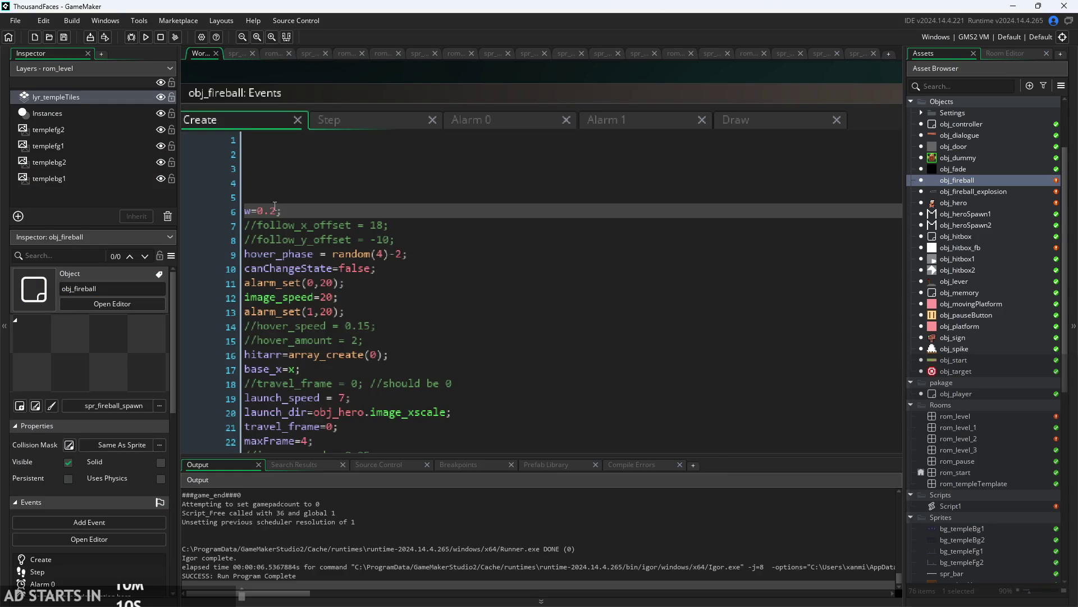
click(279, 210)
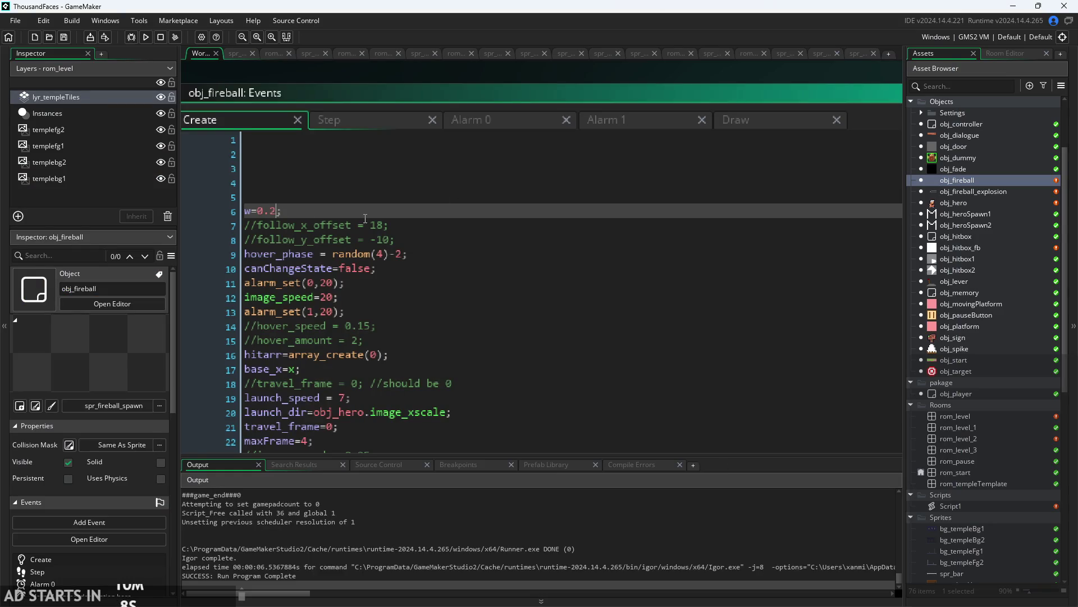
click(752, 121)
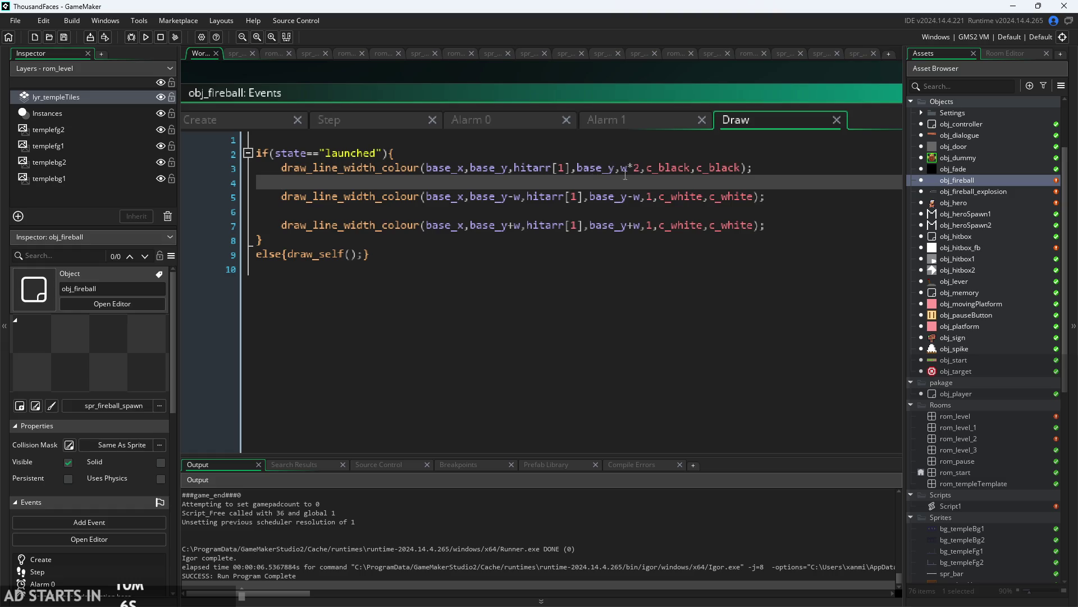
click(632, 171)
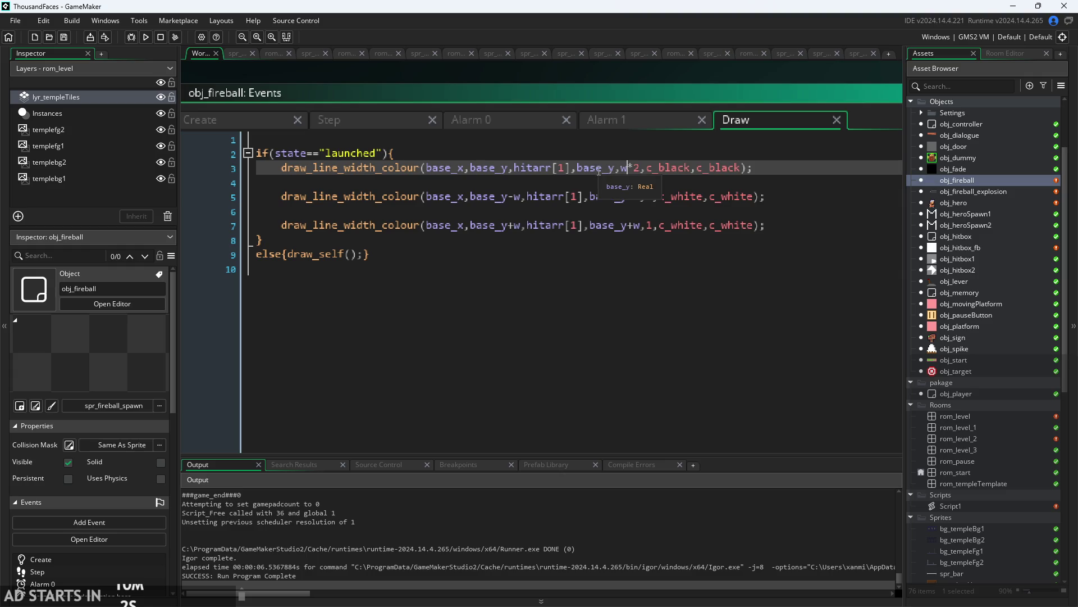
click(204, 117)
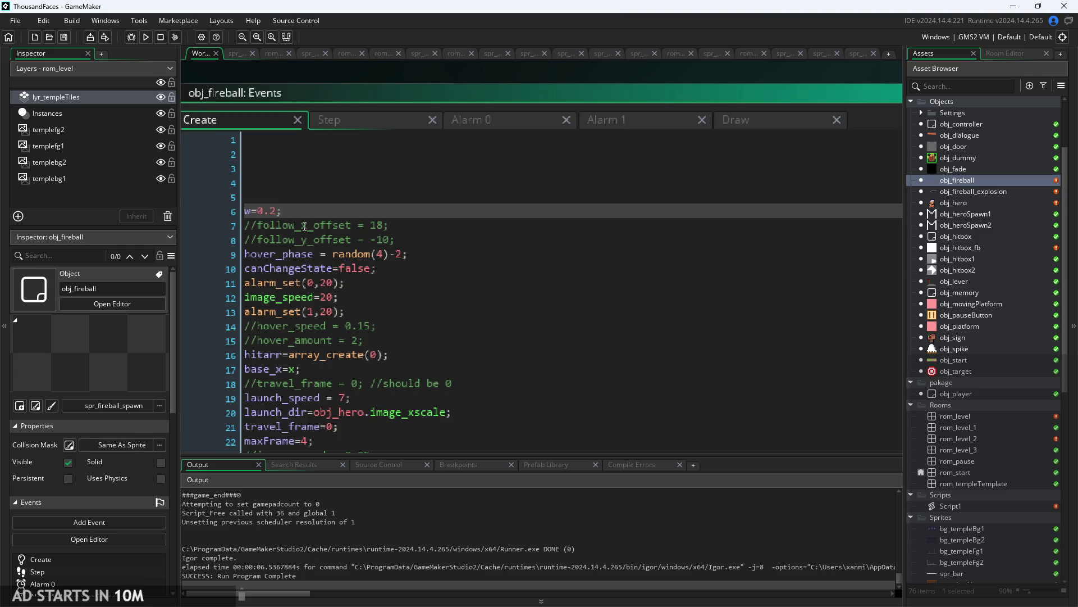
- Set Create's starting width to w=0.5 and test-fire the beam in the level
key(BackSpace)
text(5)
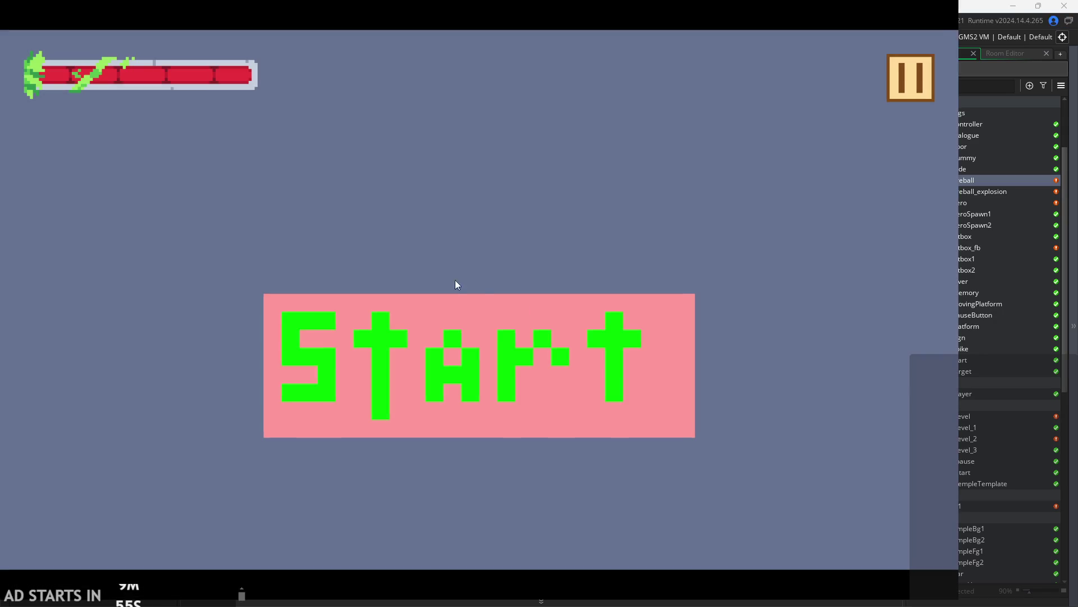
click(530, 390)
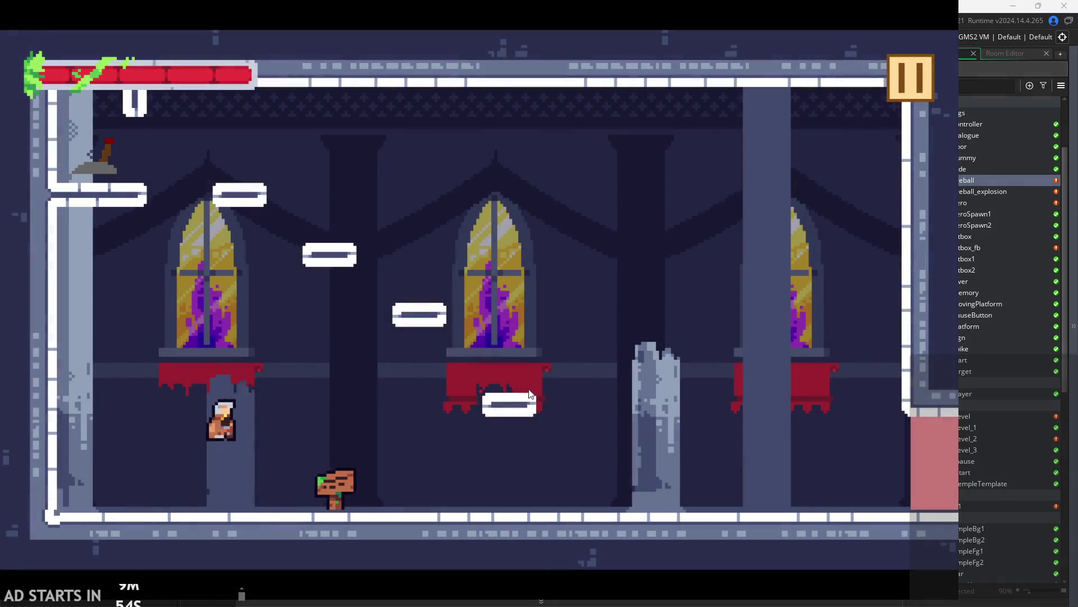
key(Right)
key(space)
key(Left)
key(Right)
click(561, 327)
key(space)
key(Right)
click(732, 264)
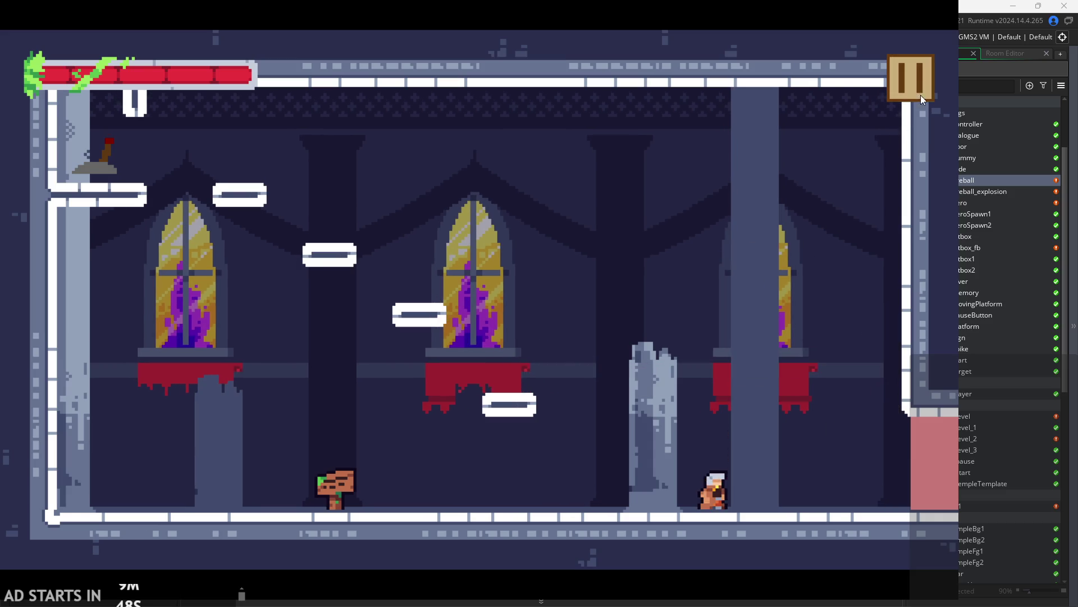
click(920, 95)
click(808, 497)
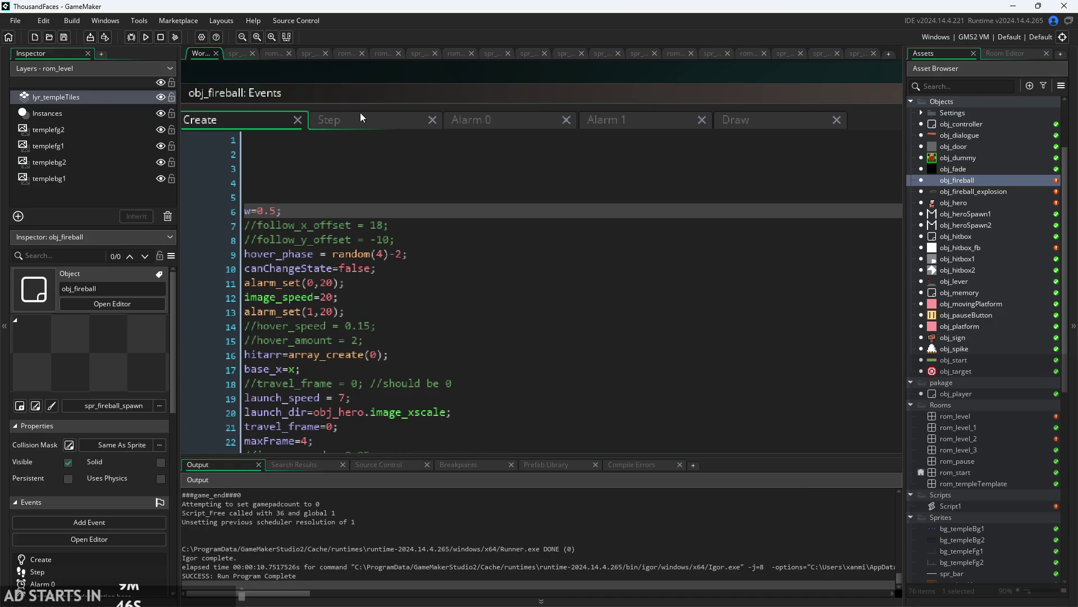
- Change the Step multiplier to w*=1.05 and test-run it with F5
click(360, 118)
text(5)
key(F5)
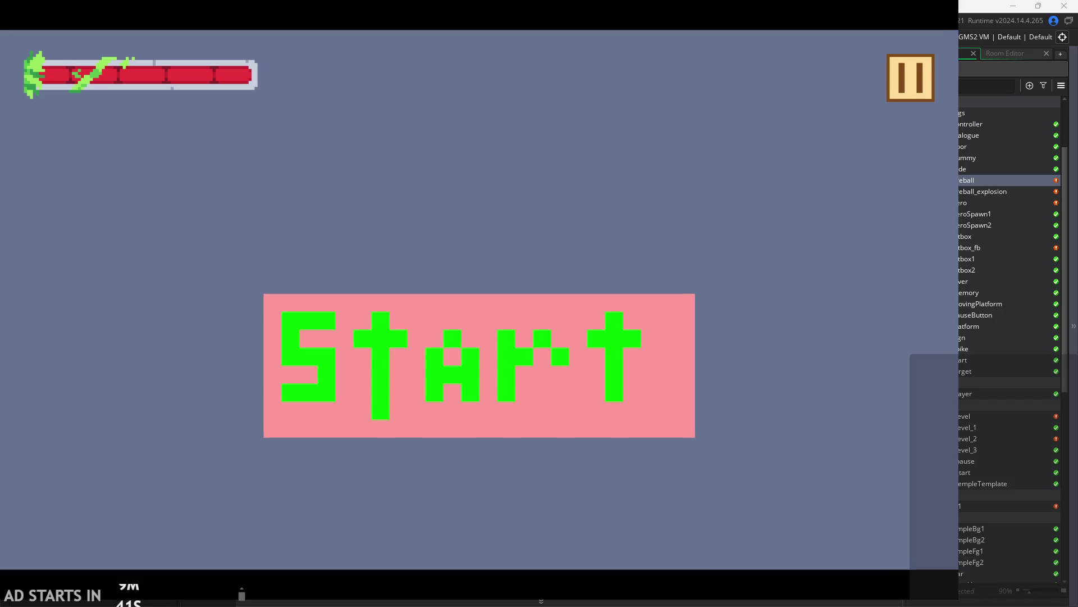
click(474, 371)
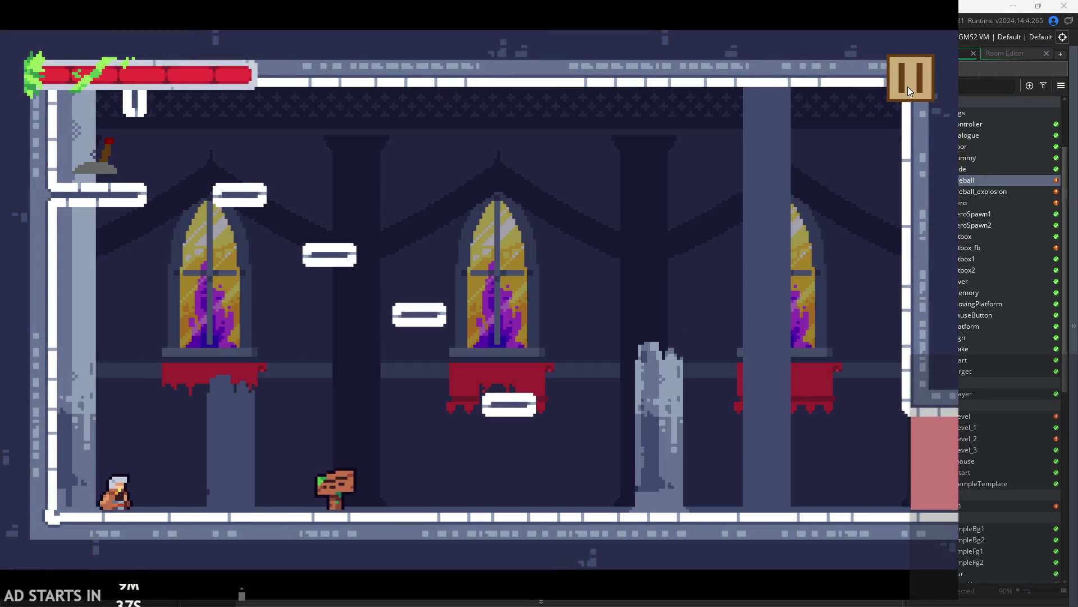
click(908, 87)
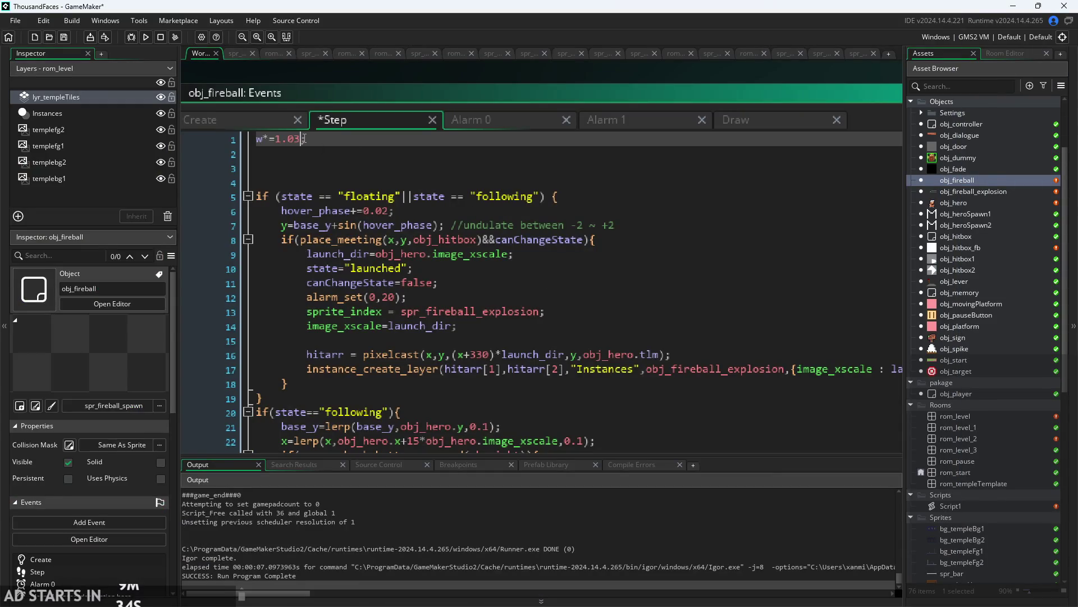
- Test-run the game with the 1.03 growth rate, firing the beam
click(146, 40)
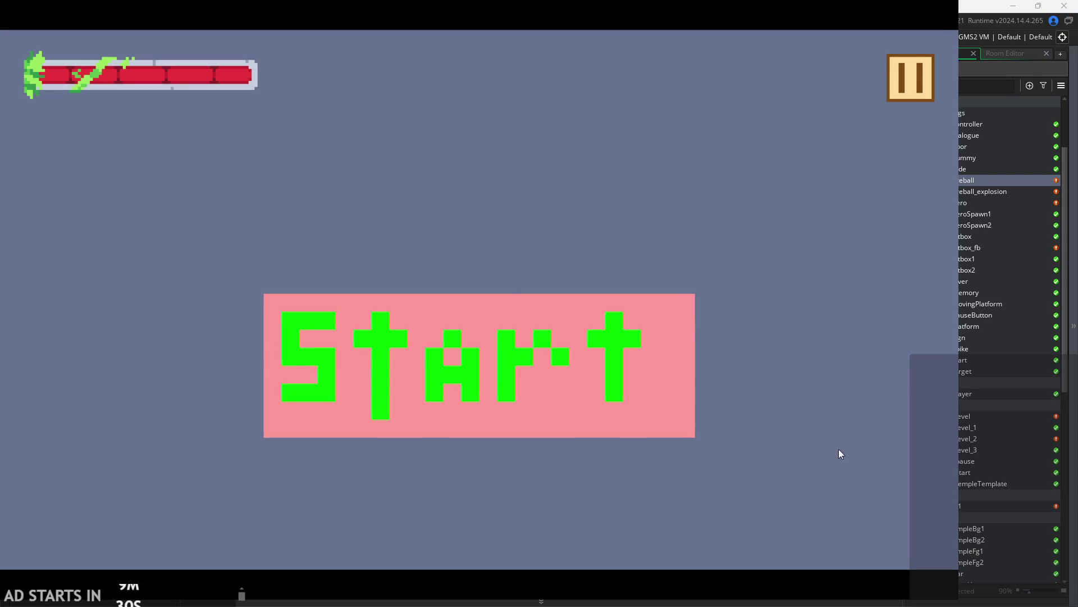
click(513, 374)
key(Right)
click(916, 105)
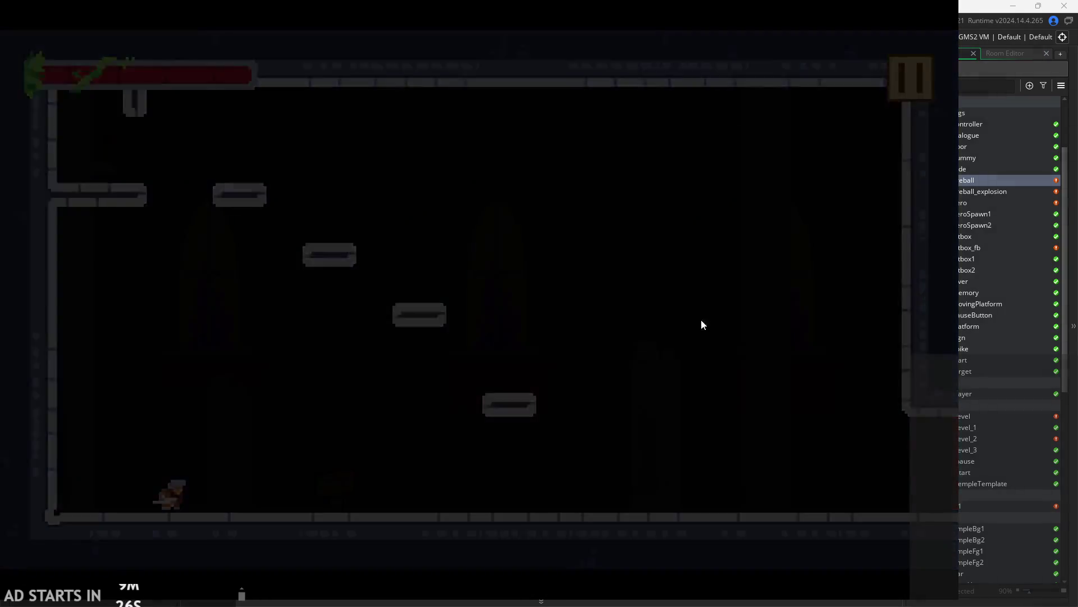
click(740, 491)
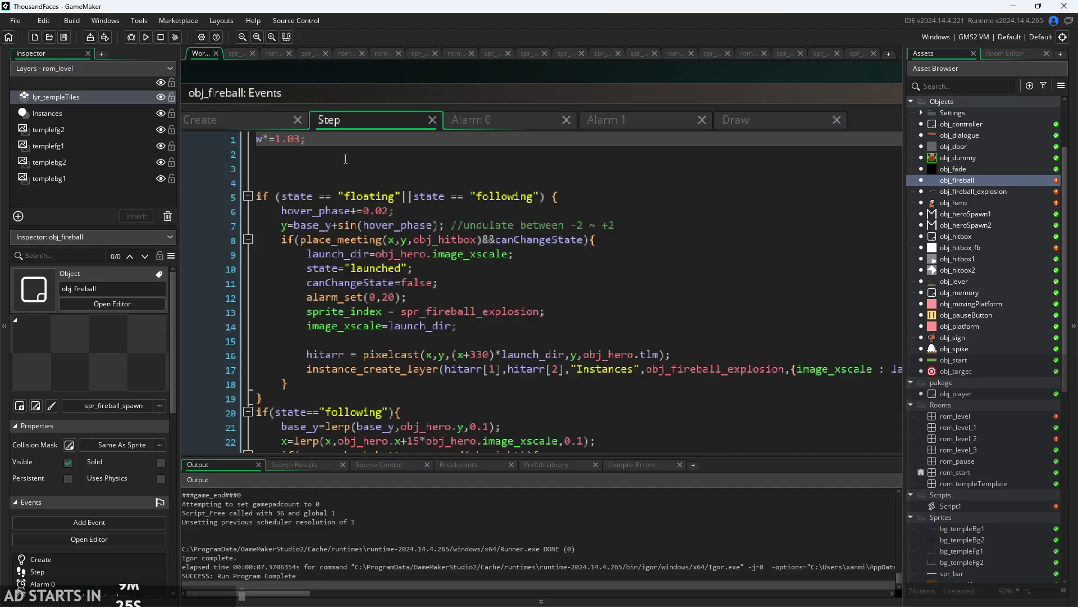
- Set the growth rate to 1.01 and test the beam across the floor
click(299, 139)
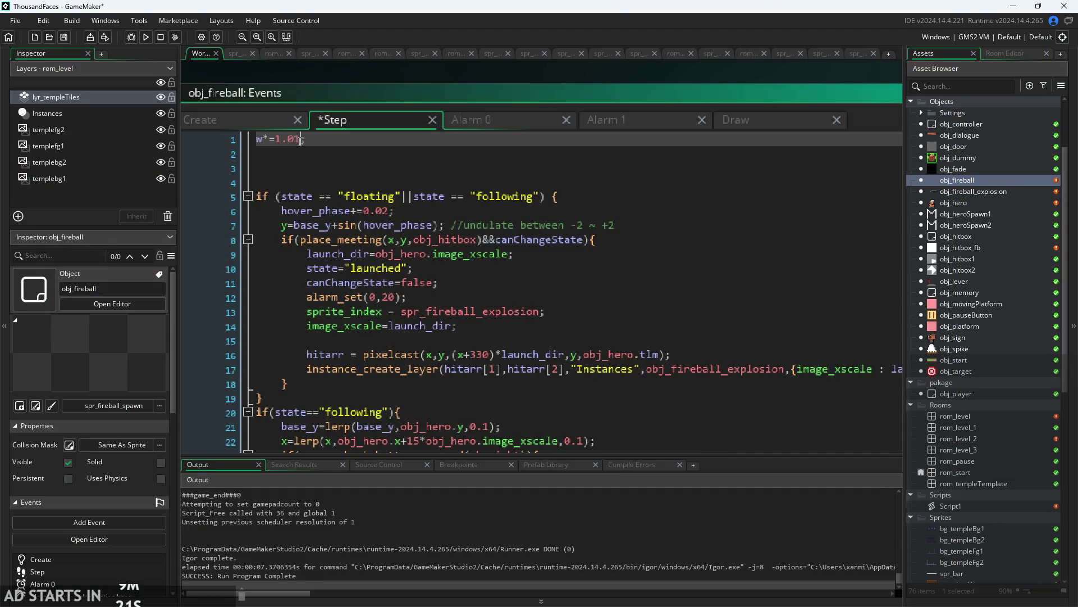
text(1)
click(151, 41)
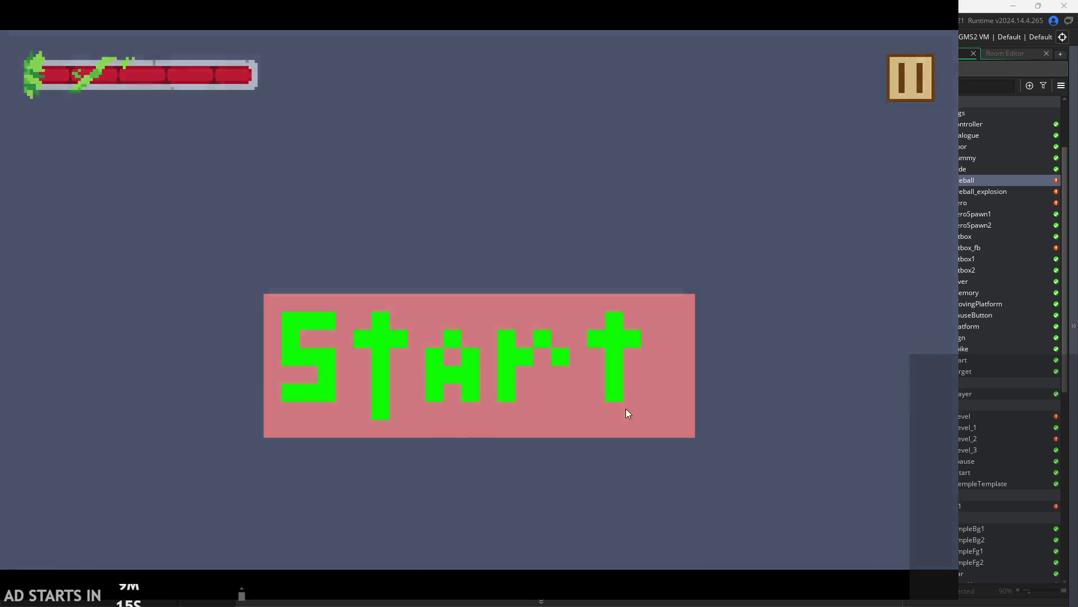
click(626, 412)
key(Right)
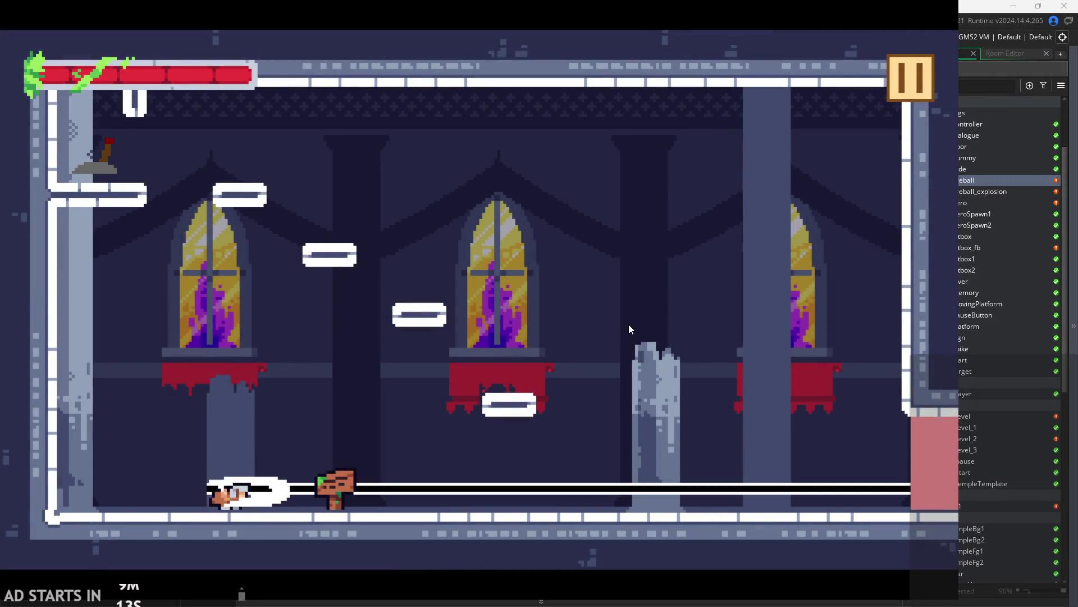
key(Right)
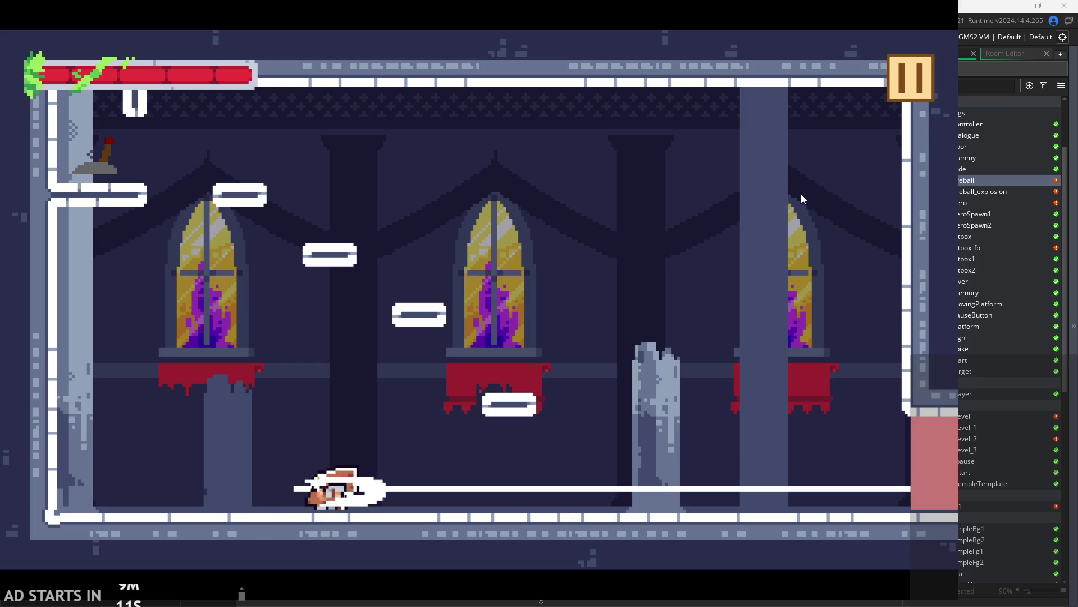
click(905, 82)
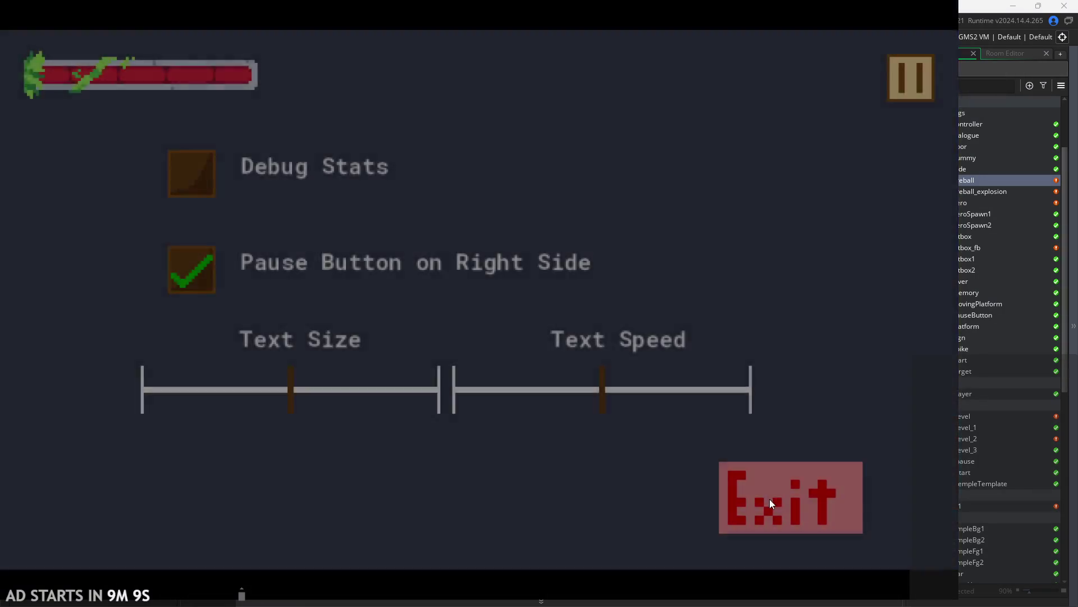
click(769, 497)
click(240, 124)
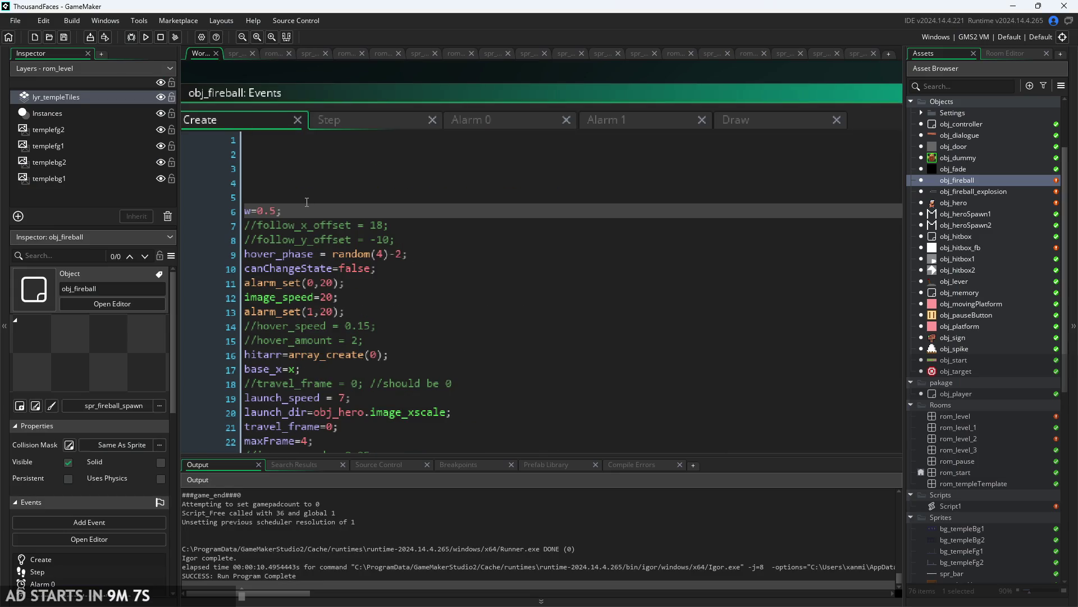
- Test-run the game with a 0.6 starting width for w
click(145, 37)
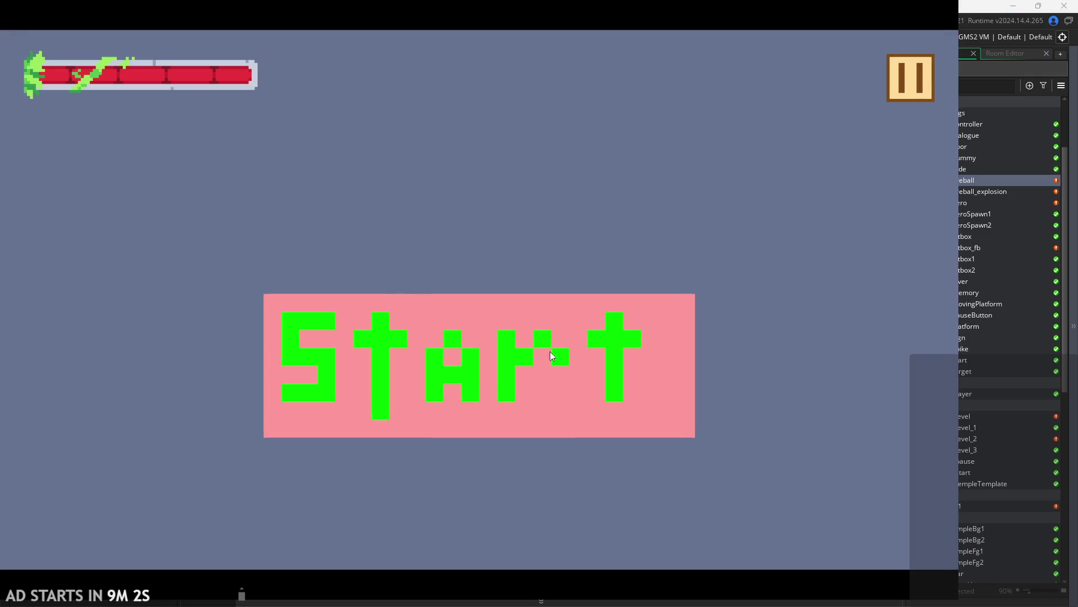
click(495, 355)
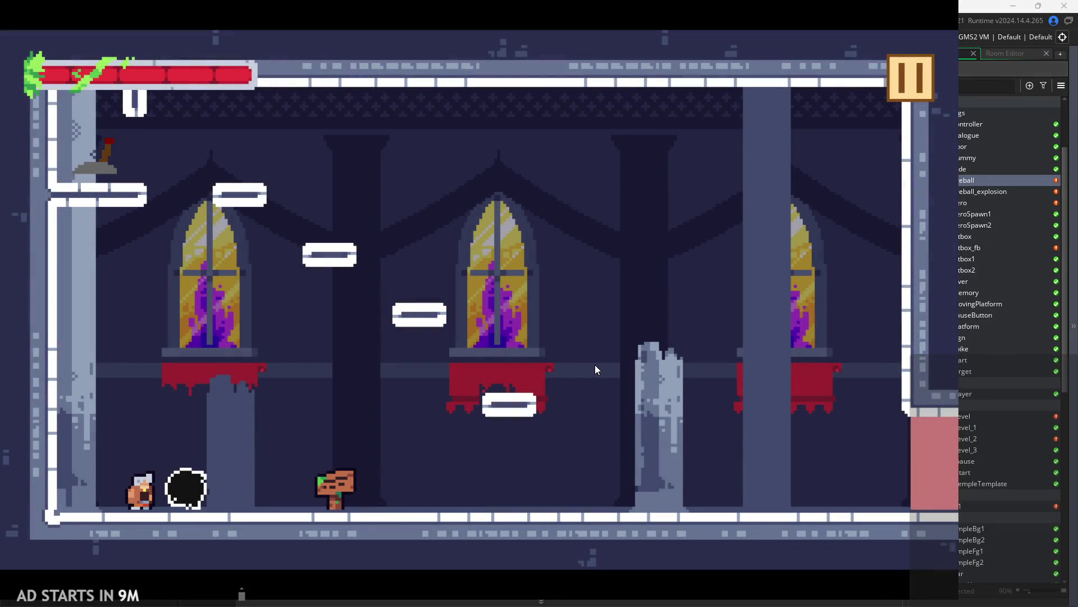
key(Right)
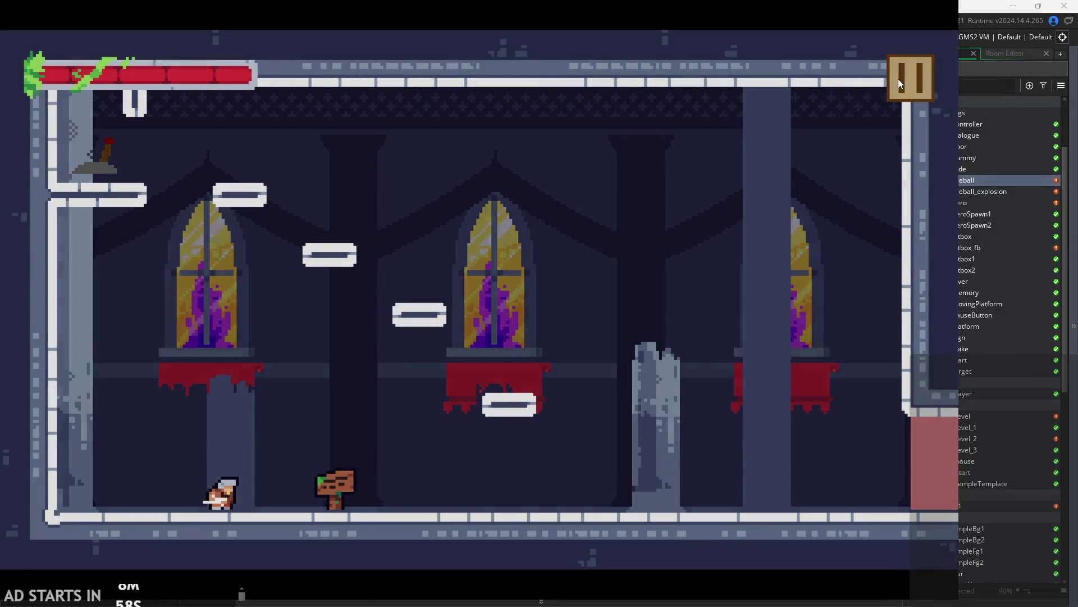
click(900, 79)
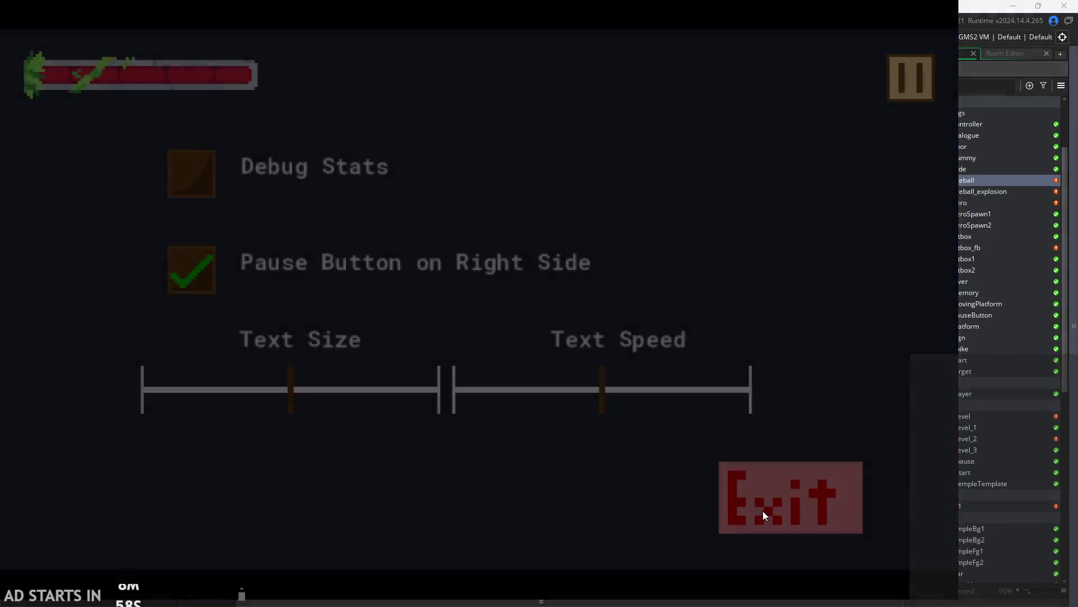
click(763, 508)
- Change the starting width on line 6 to 0.55 and test-fire the beam
click(277, 212)
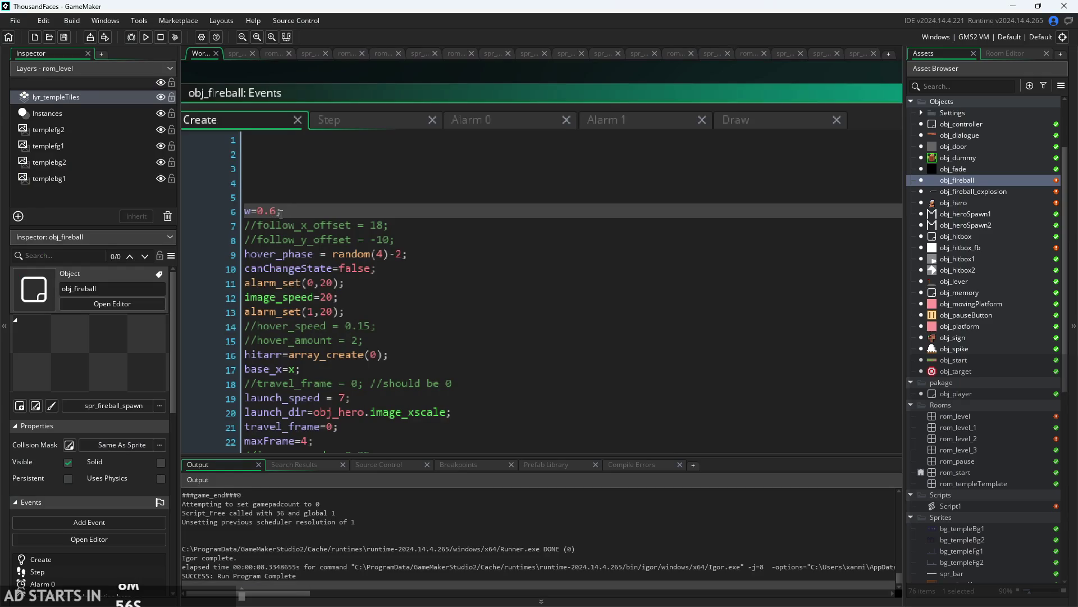
click(145, 37)
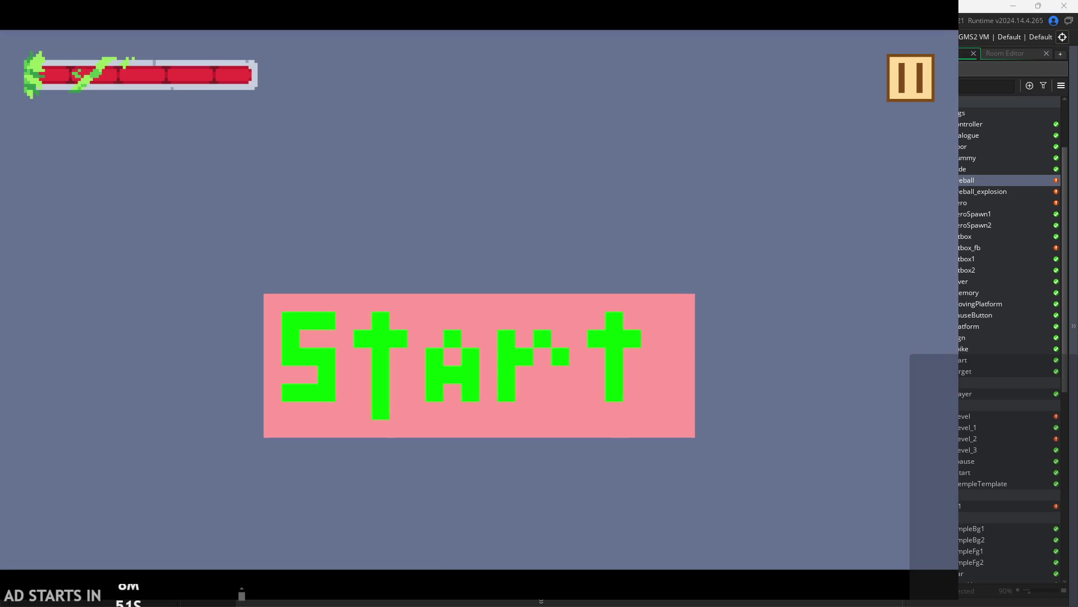
click(475, 335)
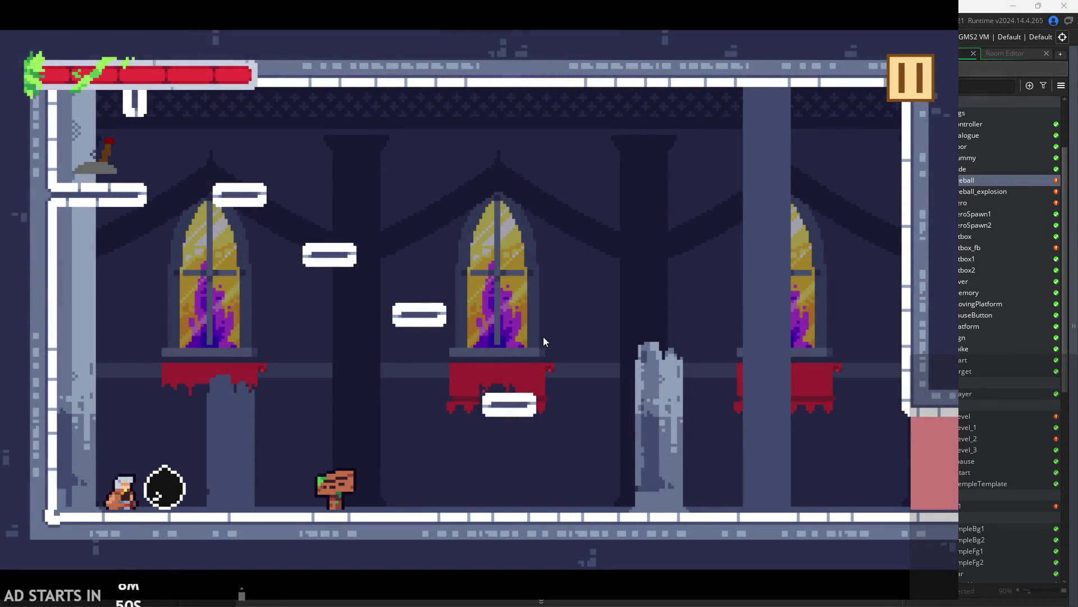
key(Right)
click(910, 77)
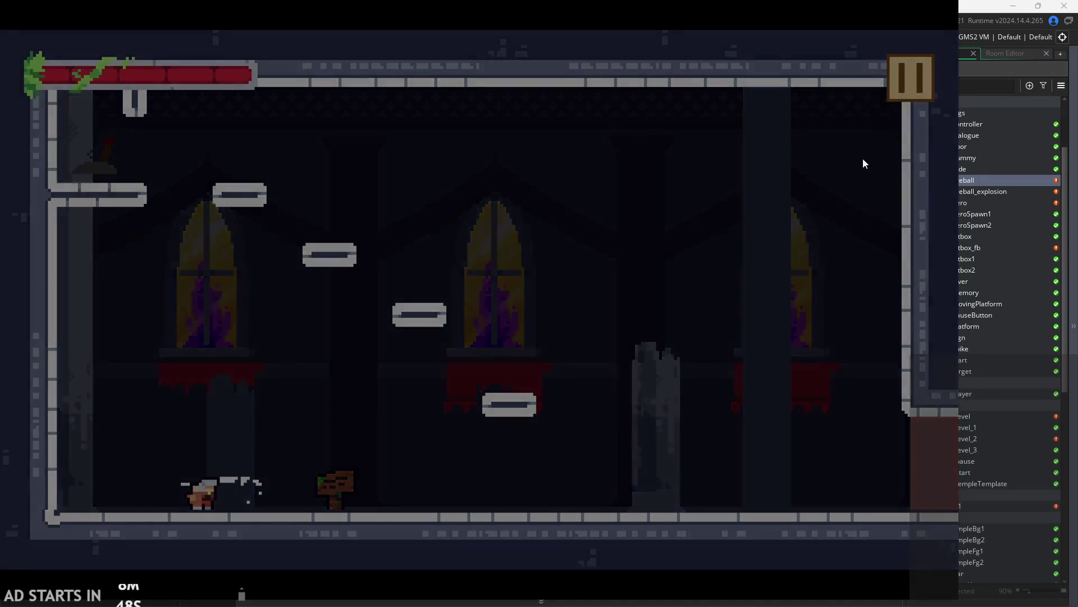
click(761, 493)
- Set the Step growth rate to w*=1.02 and test the fireball beam
click(349, 124)
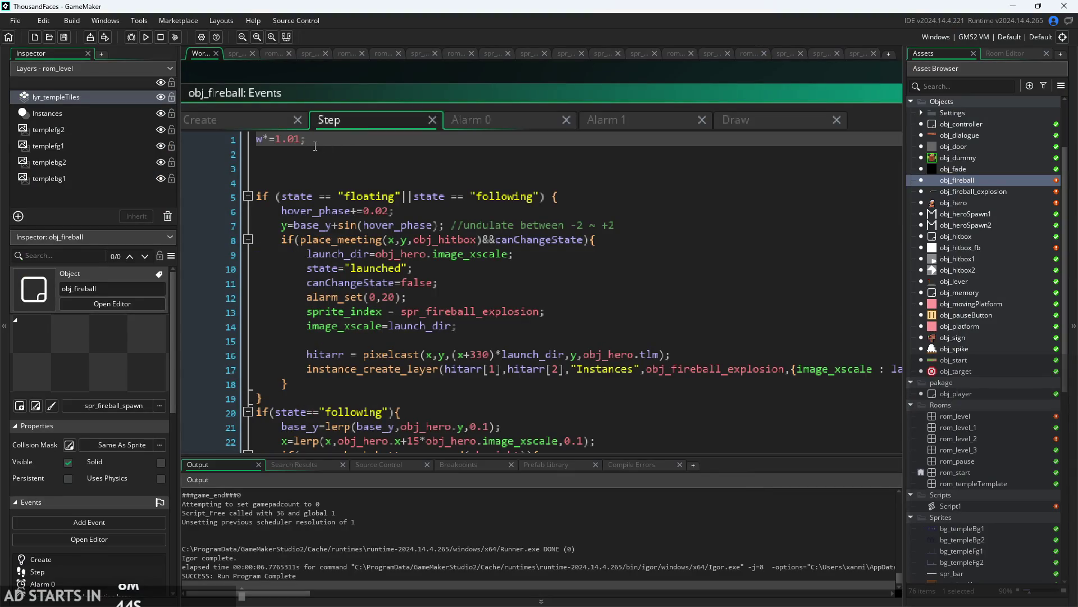
click(146, 37)
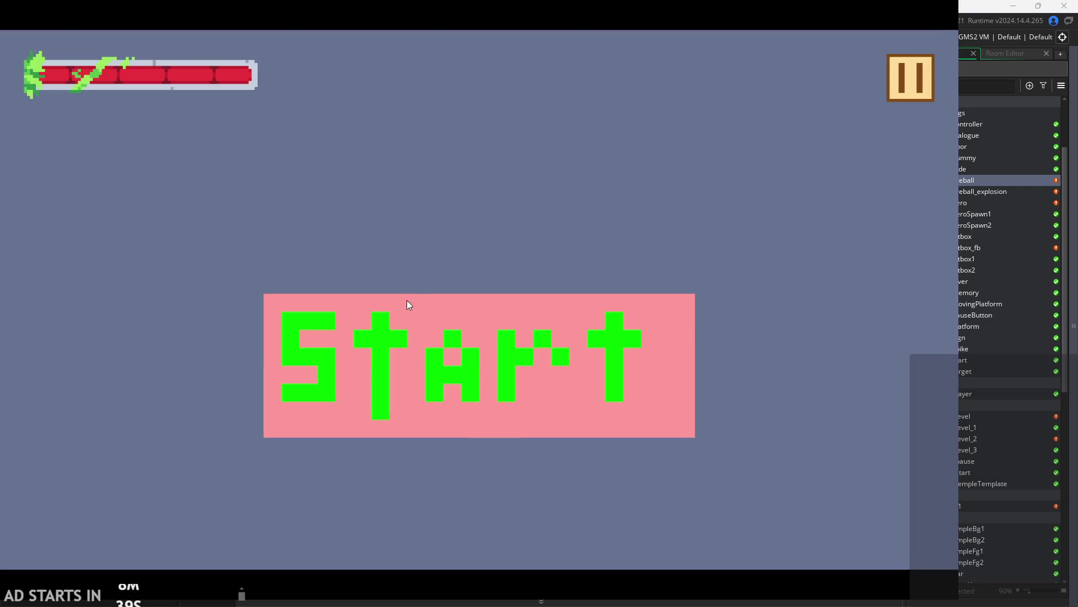
click(427, 315)
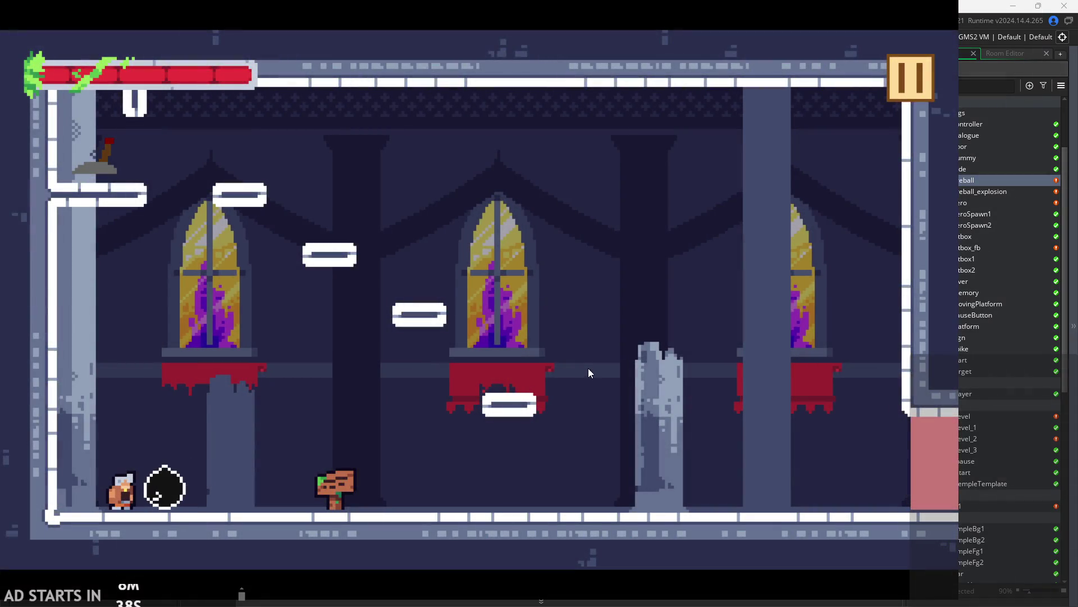
key(Right)
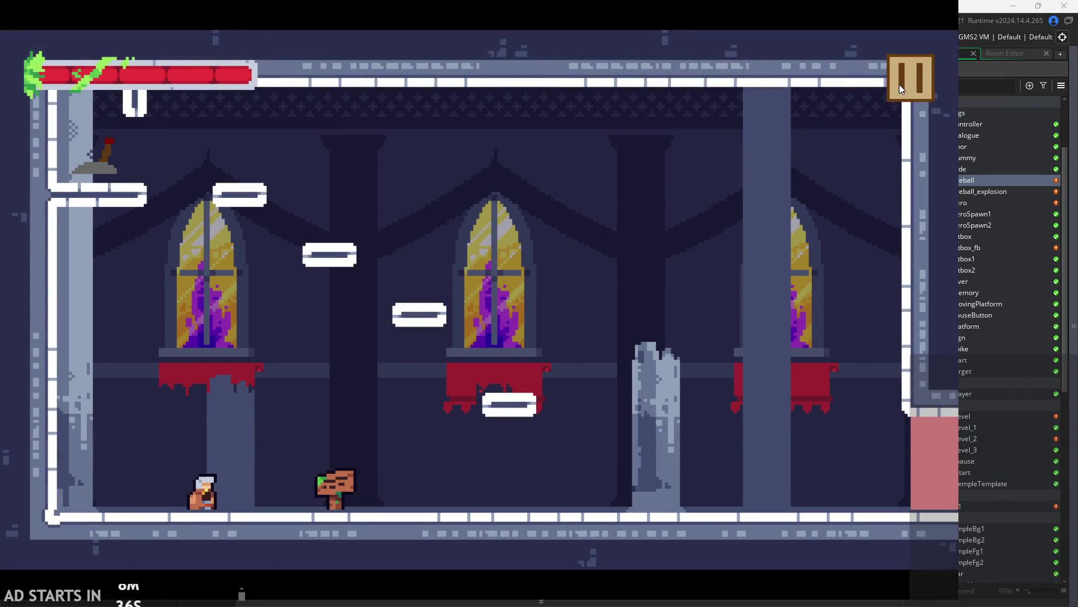
key(Right)
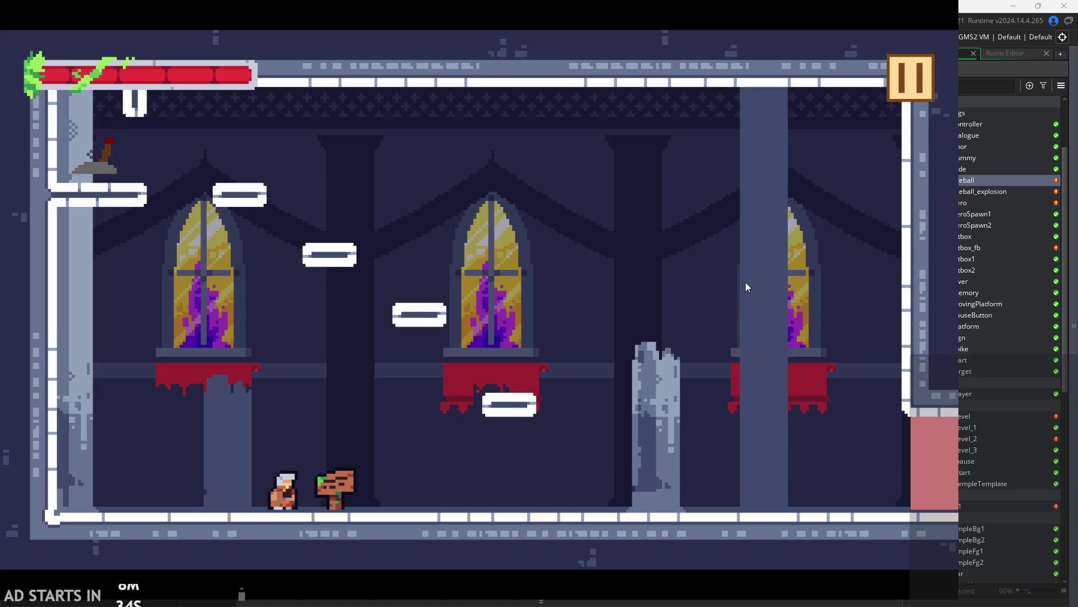
click(889, 78)
click(772, 487)
- Edit the starting w value on line 6 of obj_fireball's Create event and test-run the beam
click(267, 124)
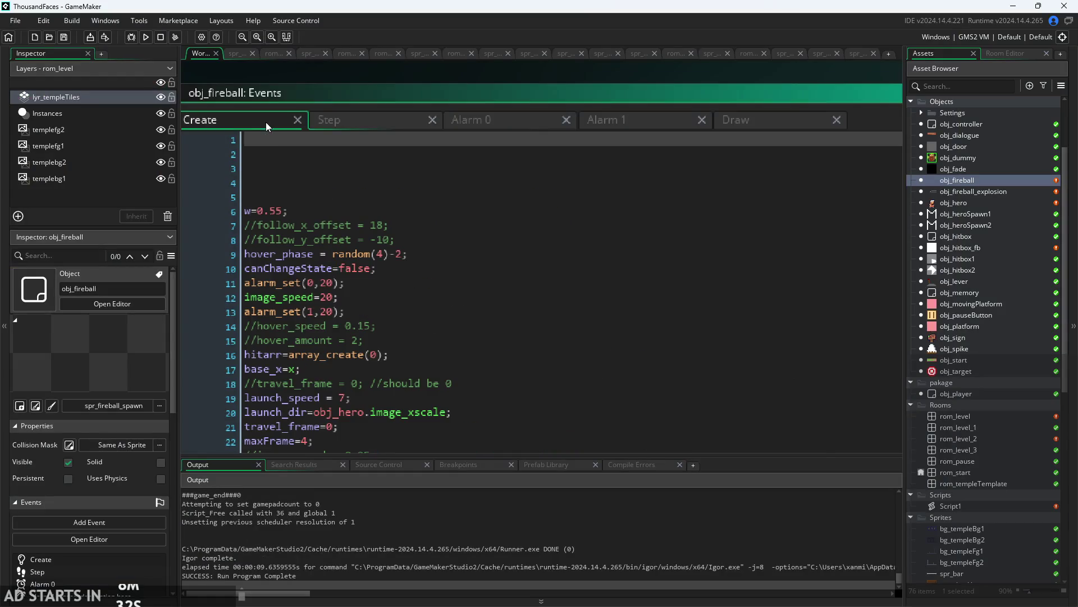
click(334, 119)
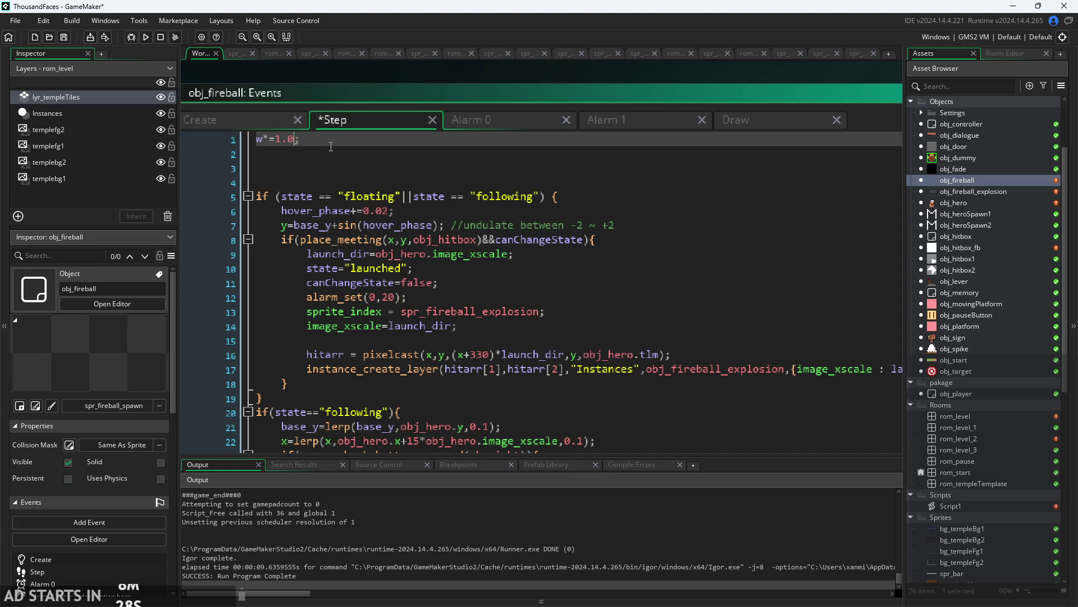
click(226, 117)
click(286, 211)
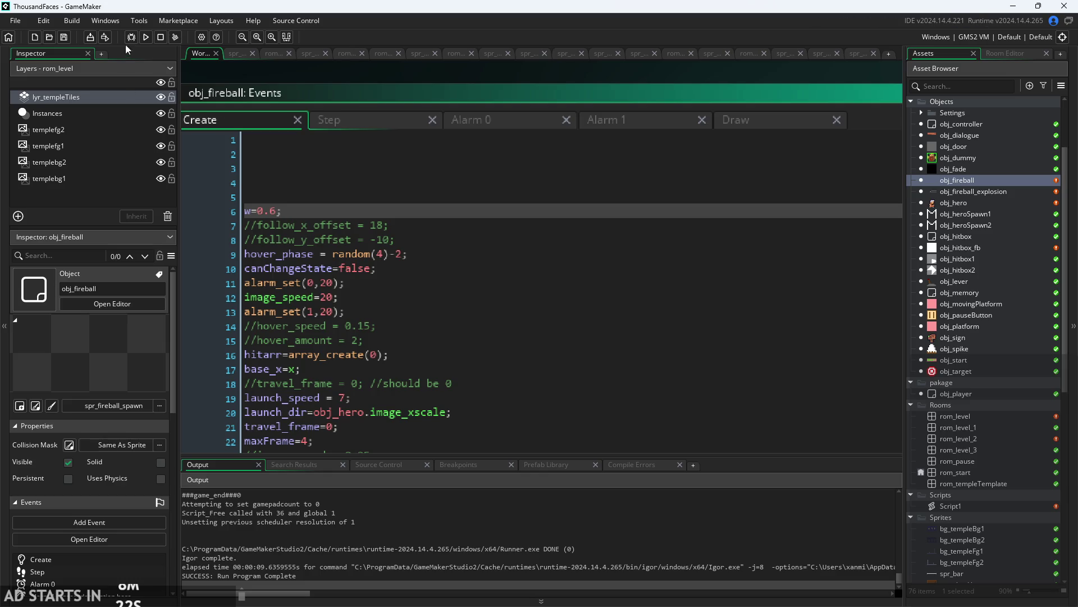
click(145, 37)
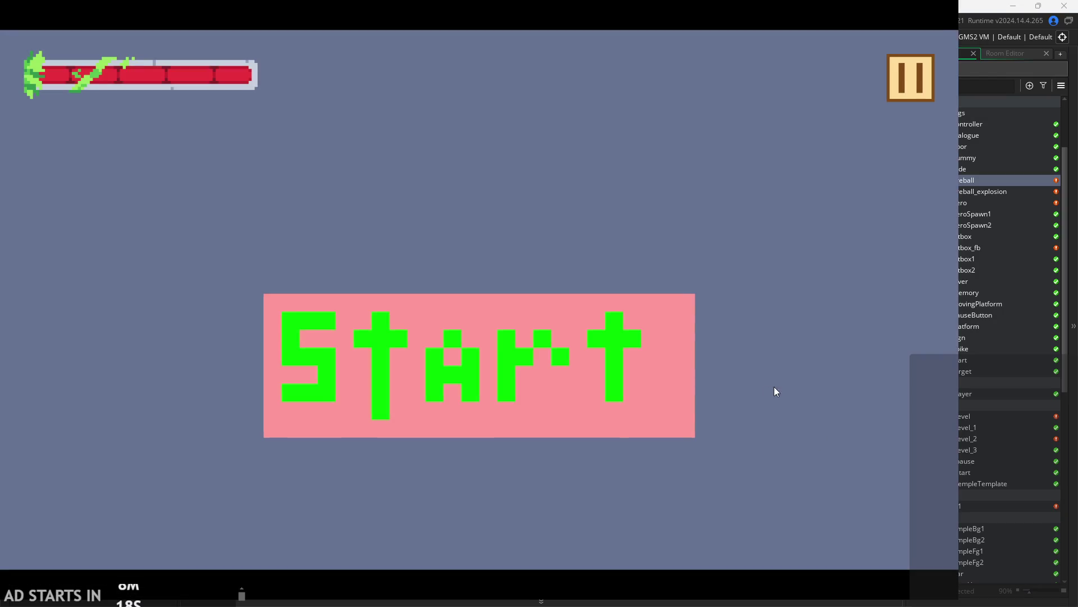
click(667, 415)
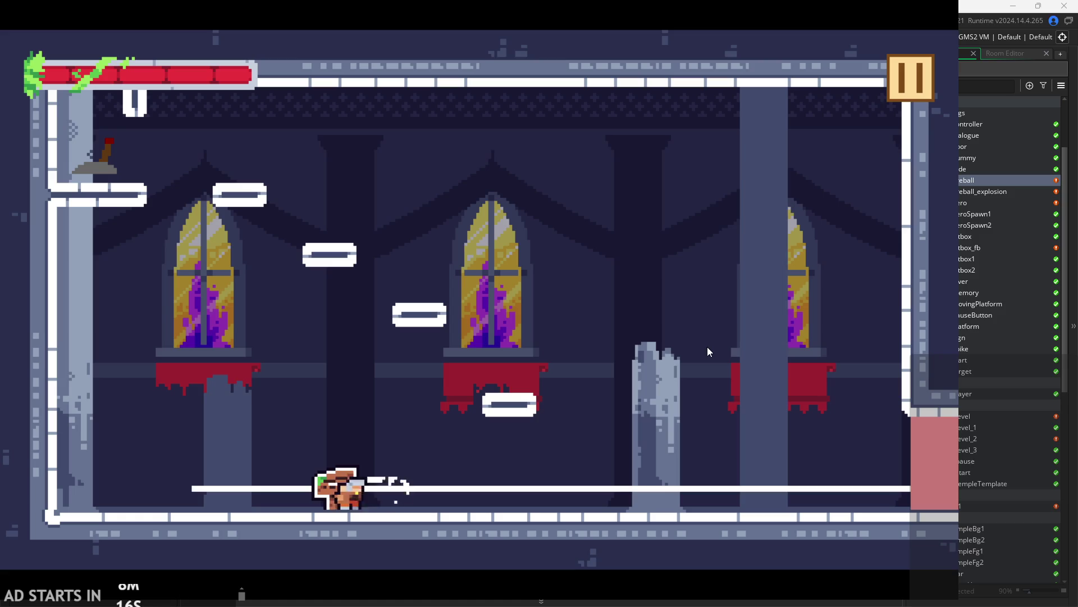
click(914, 96)
click(784, 505)
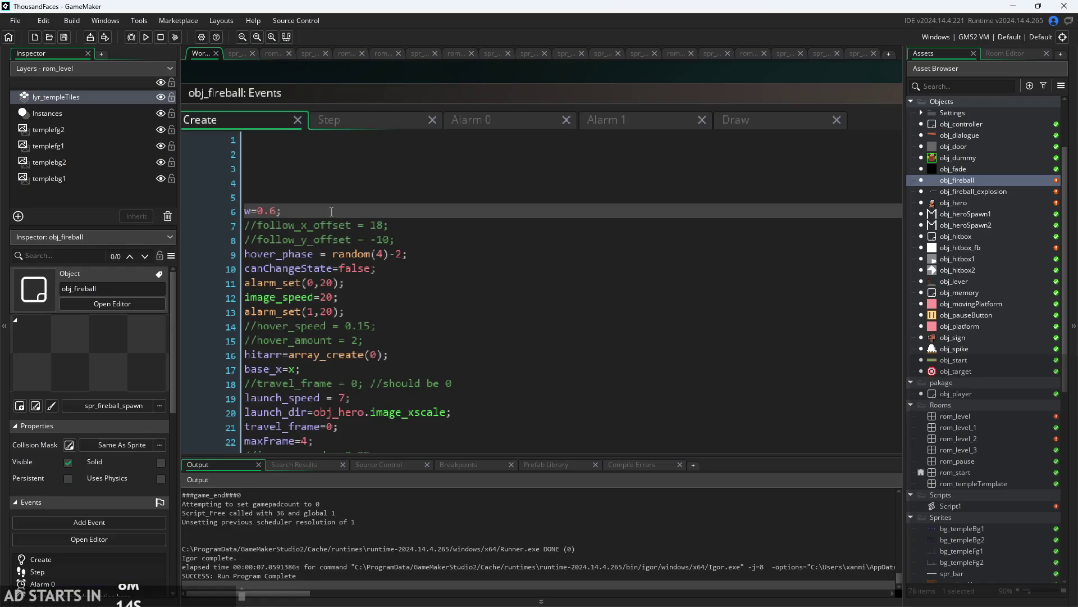
- Save the Create code and test-run the game with w at 0.9, firing the beam
click(276, 212)
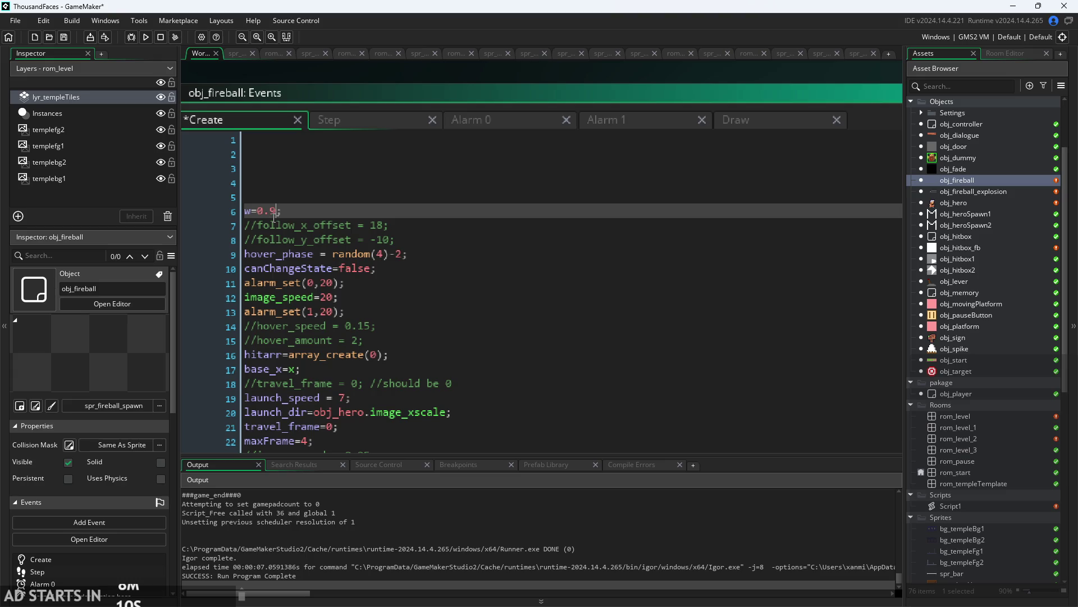
key(ctrl+s)
click(145, 41)
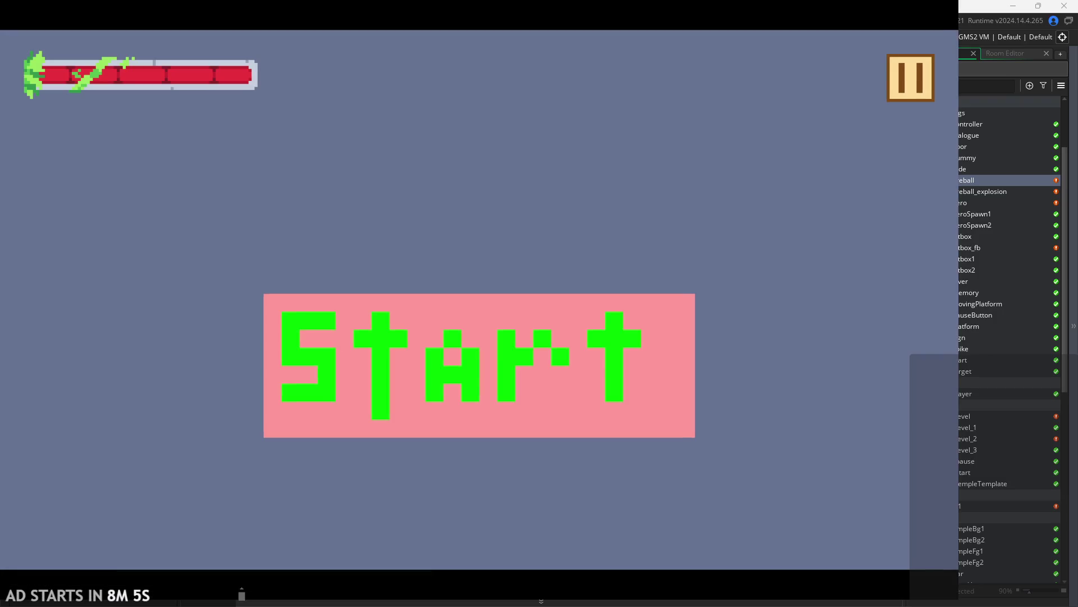
click(632, 410)
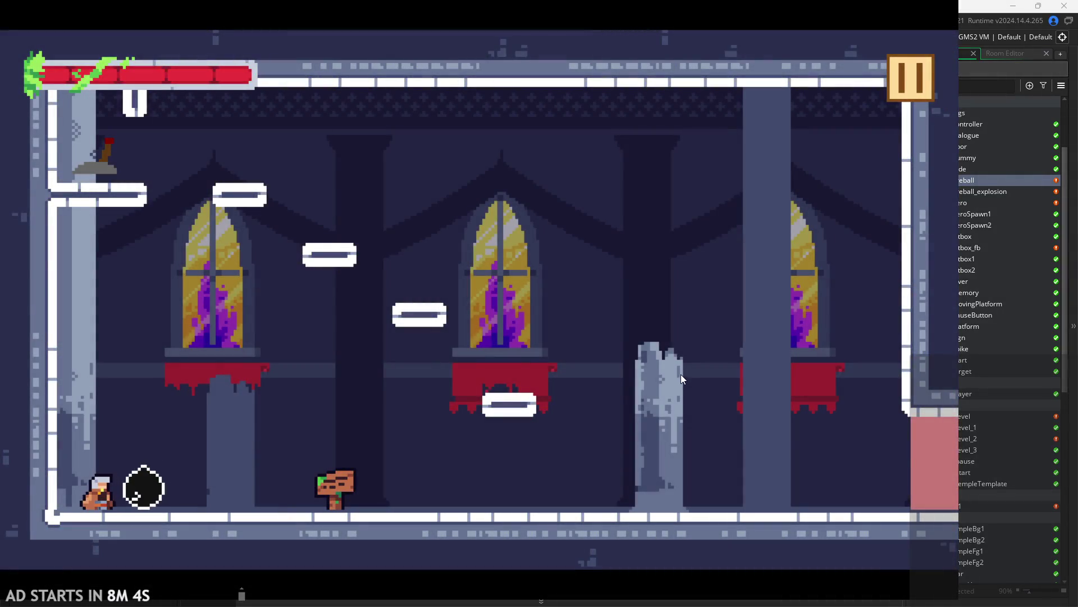
key(Right)
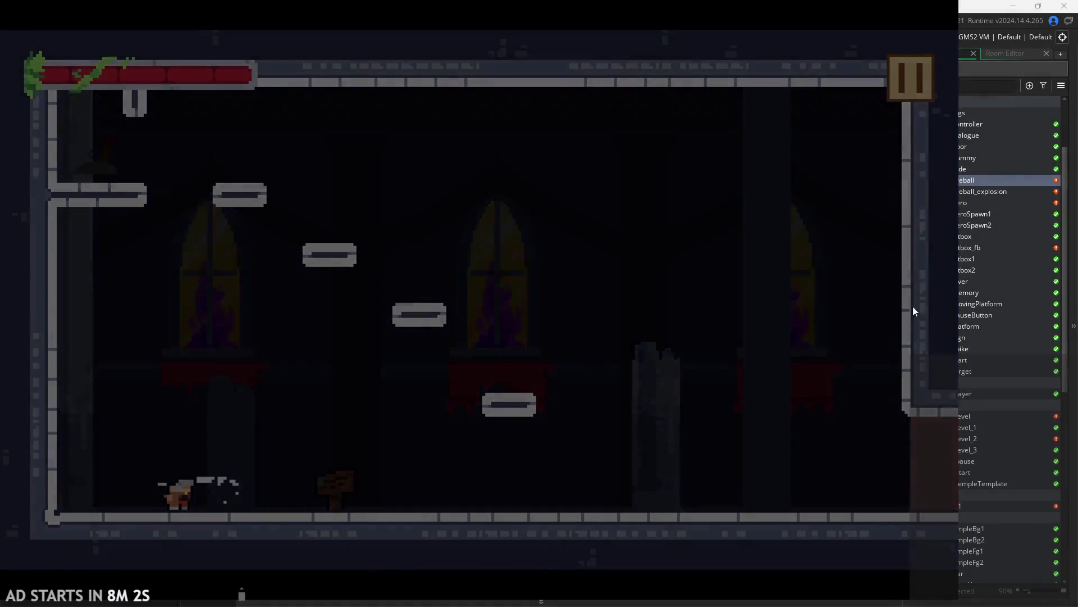
click(845, 498)
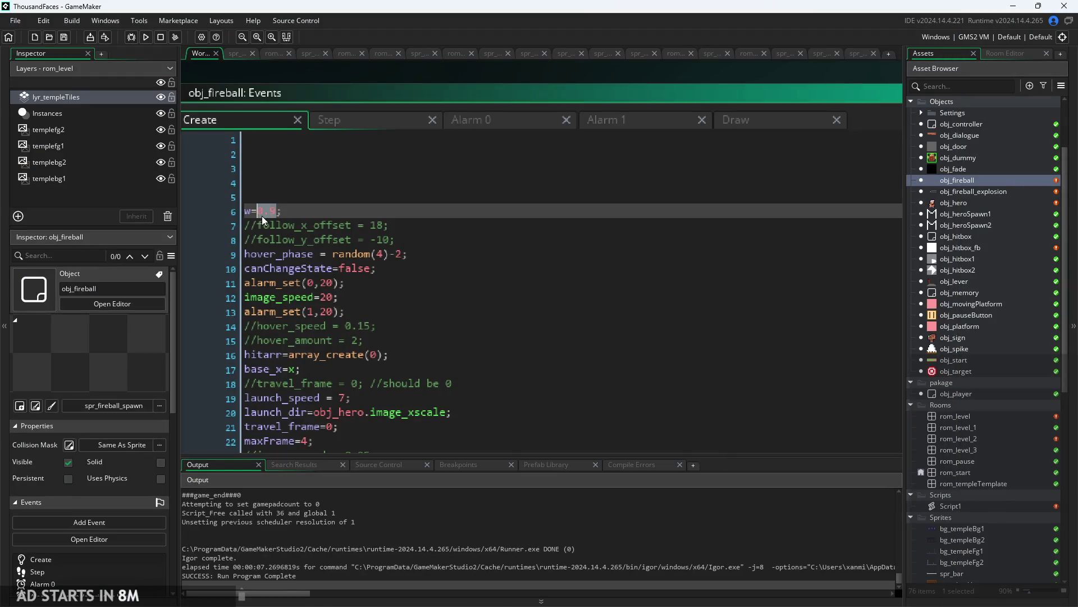
- Enter 1 into the w starting value and run another beam test
text(1)
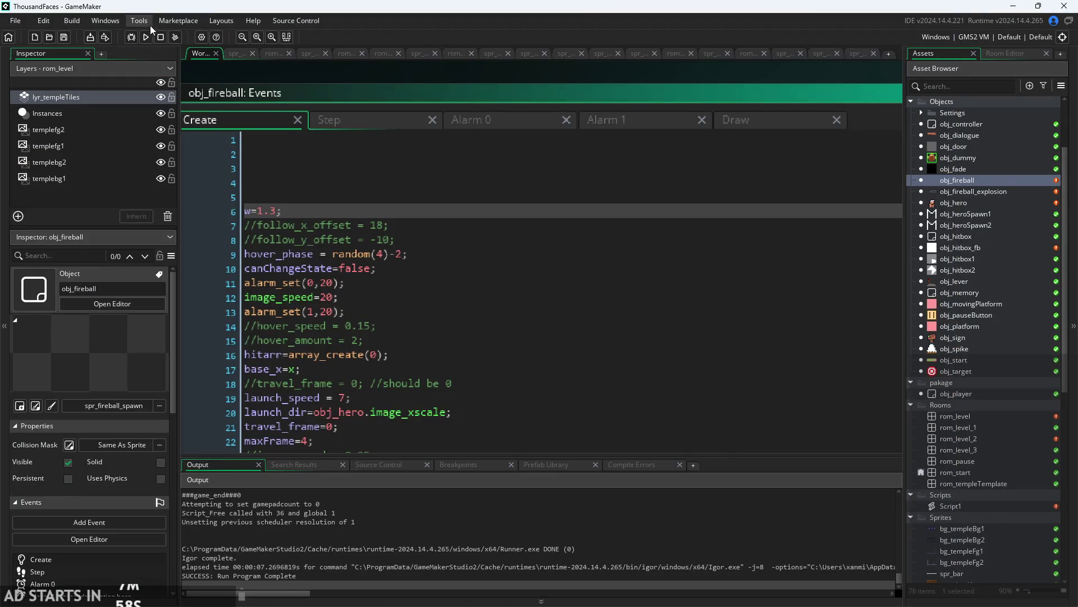
click(146, 36)
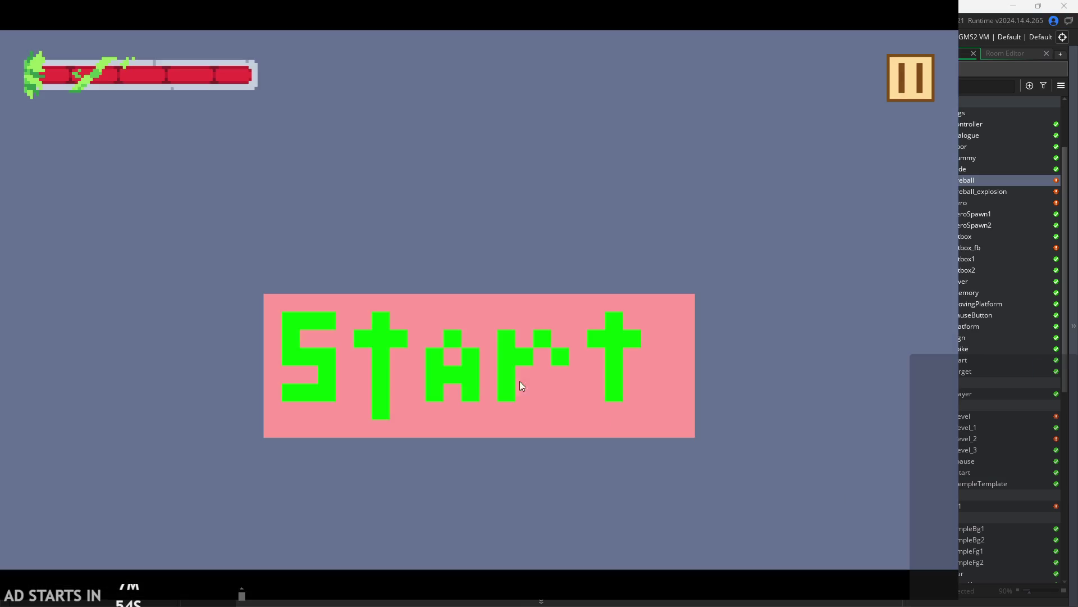
click(520, 381)
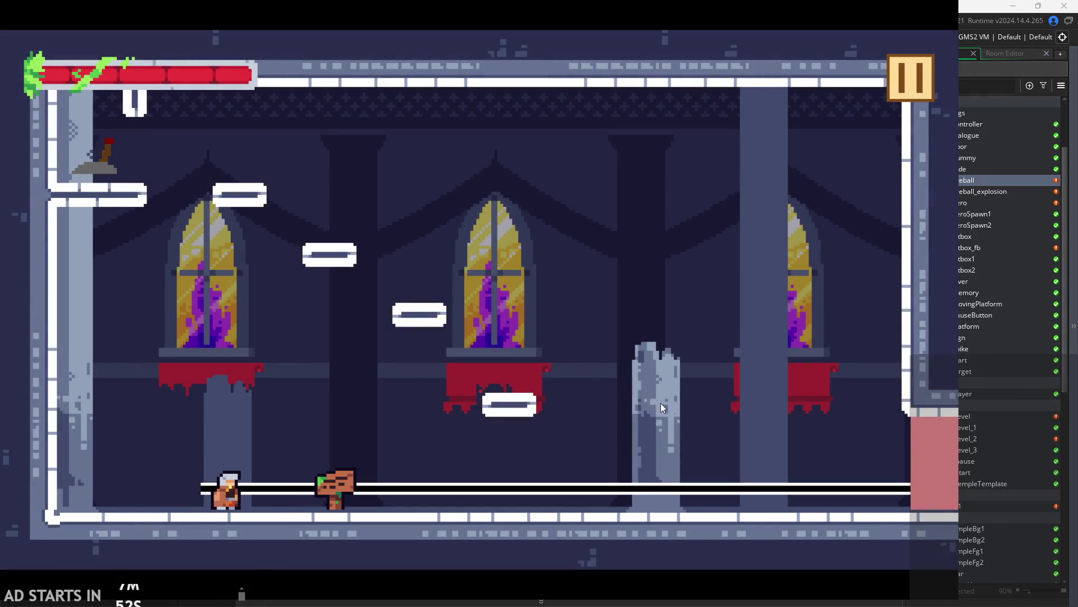
click(897, 100)
click(793, 484)
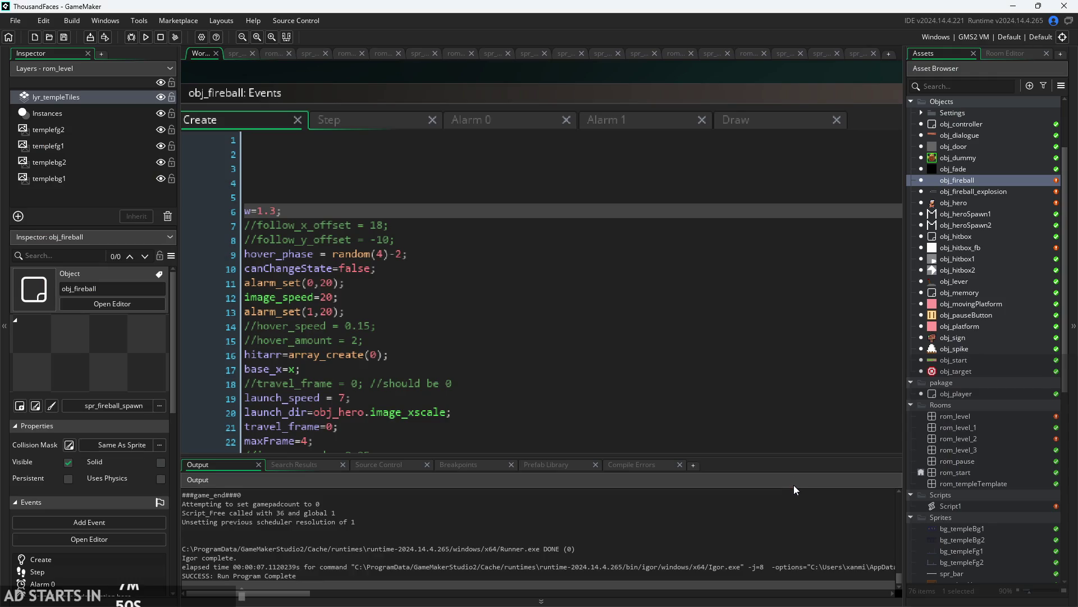
click(276, 211)
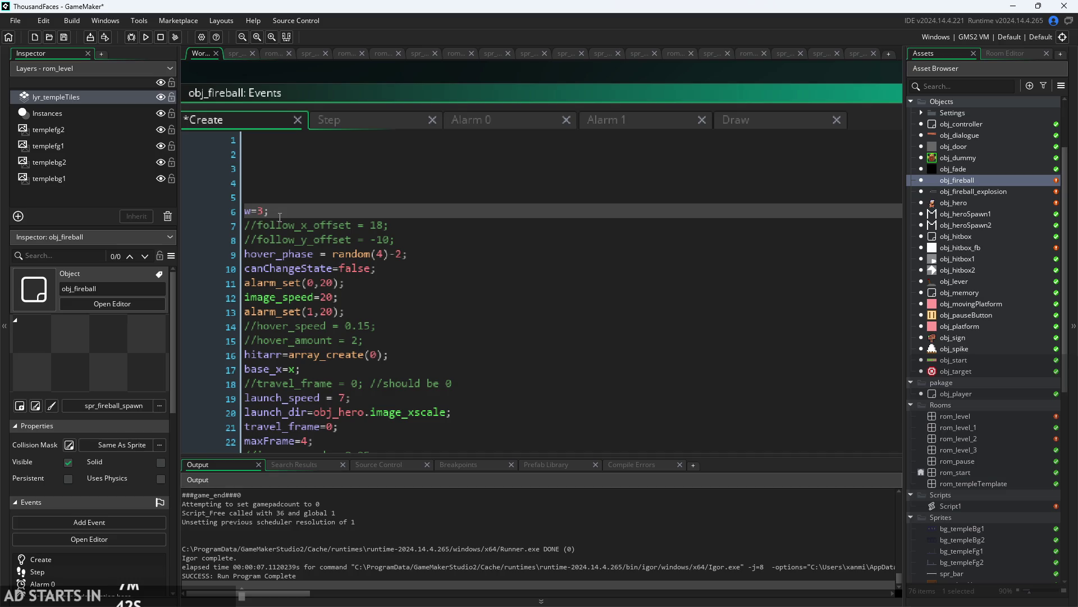
text(1)
- Launch a test run and fire the beam rightward from the middle platform
click(144, 37)
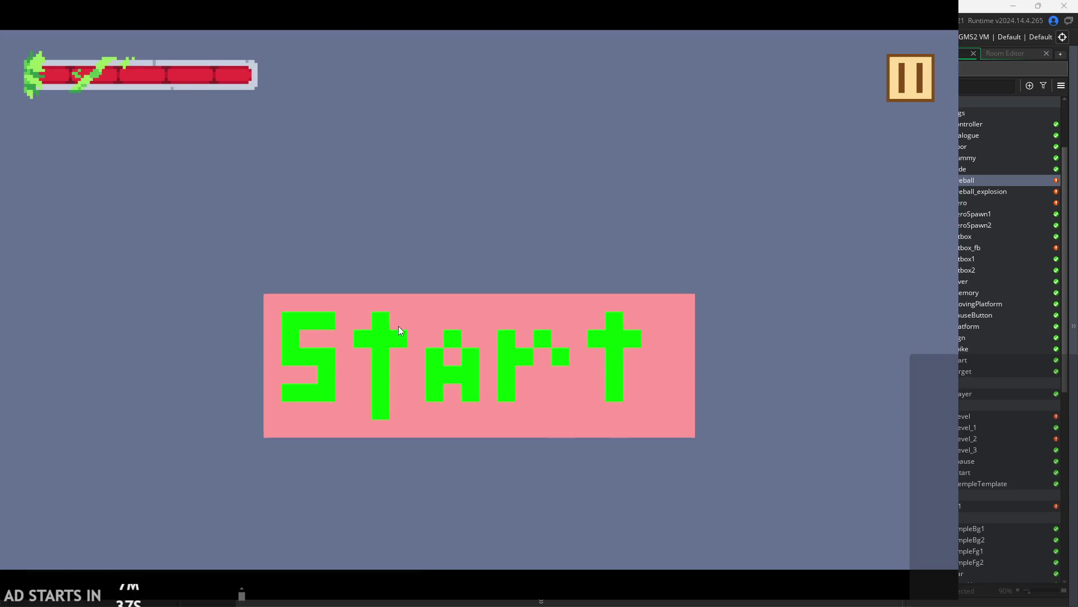
click(399, 327)
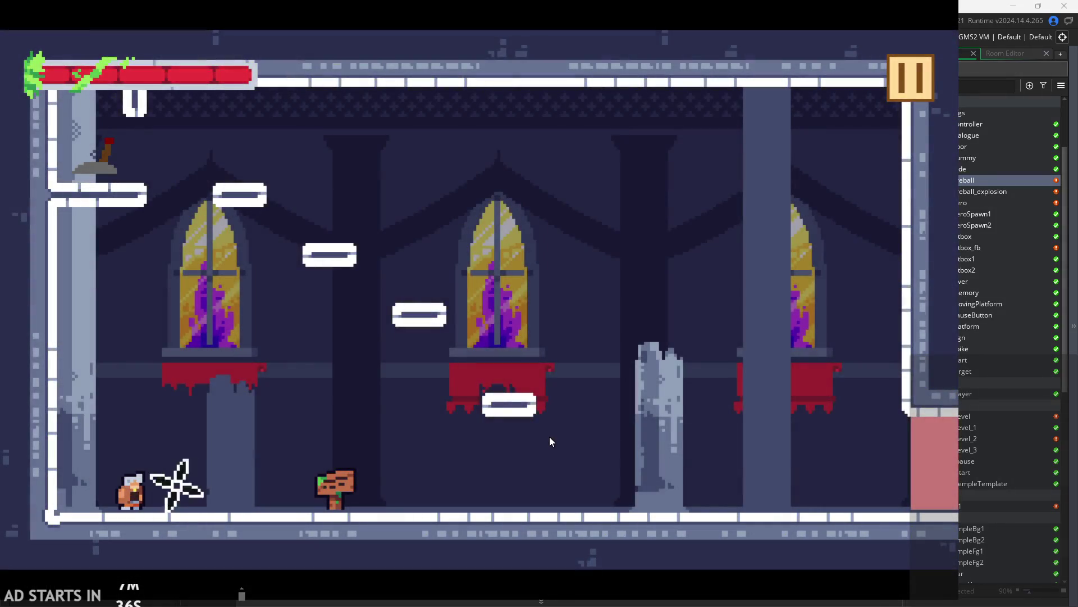
key(Right)
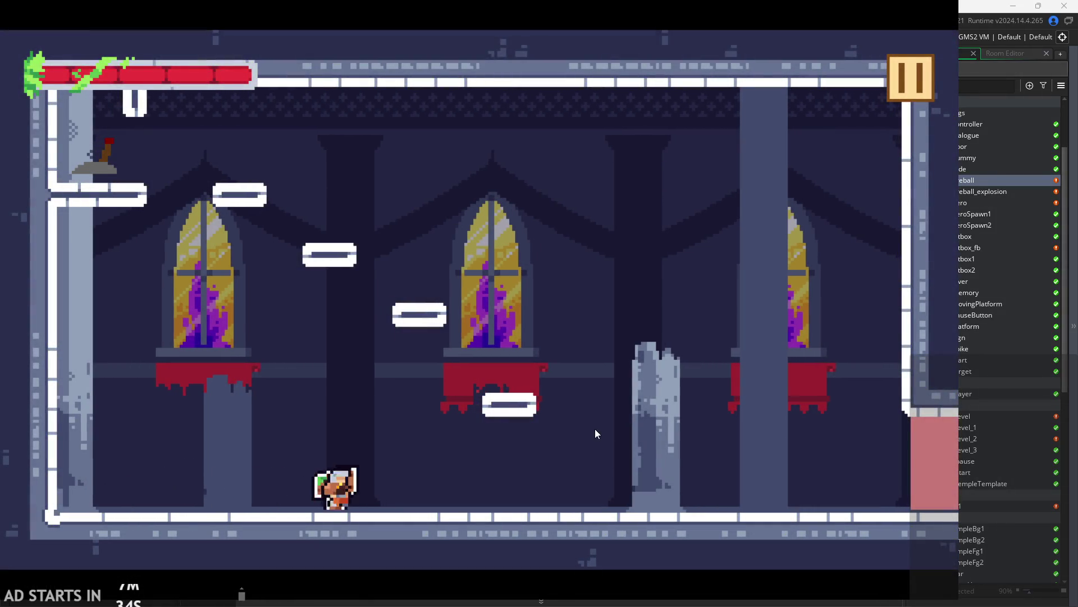
key(space)
key(x)
key(x)
key(c)
key(x)
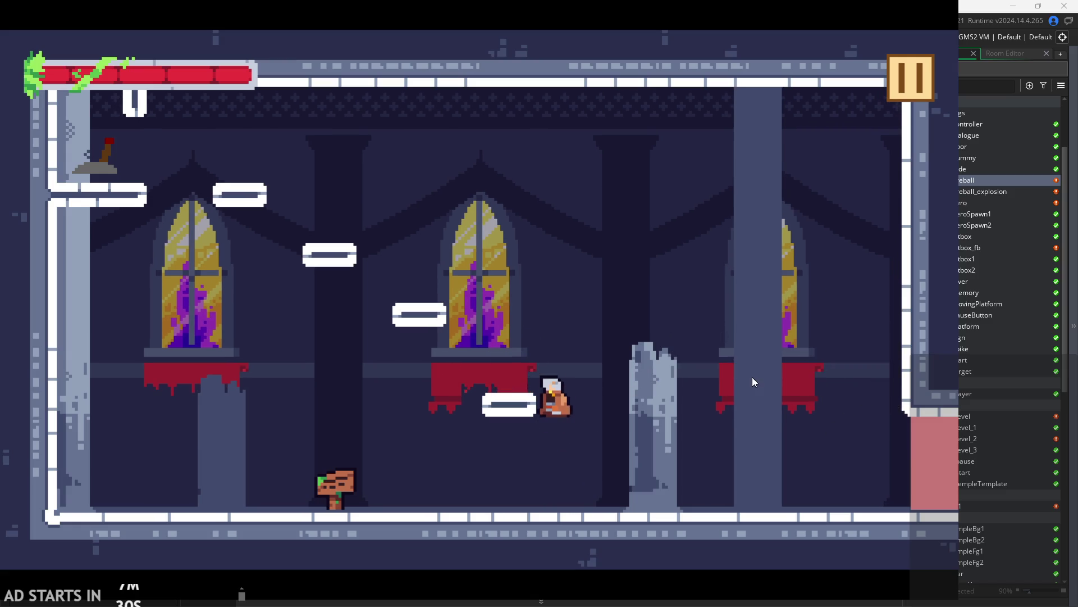
key(x)
key(x)
- Keep firing the beam left and right while jumping around the castle level
key(Right)
key(space)
key(Left)
key(c)
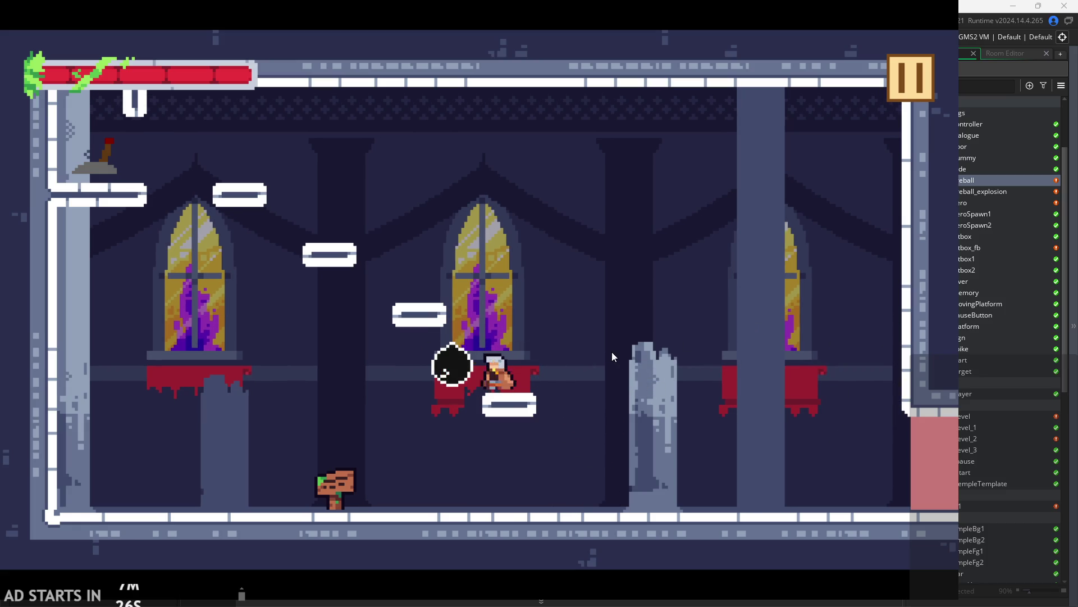
key(x)
key(Right)
key(space)
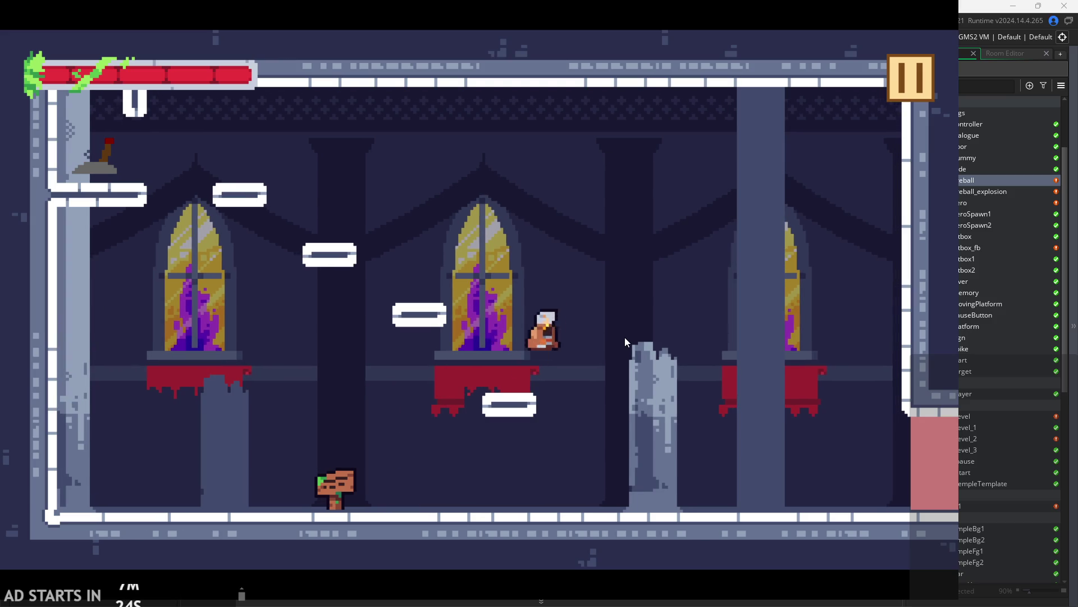
key(c)
key(Right)
key(x)
key(Left)
key(space)
key(x)
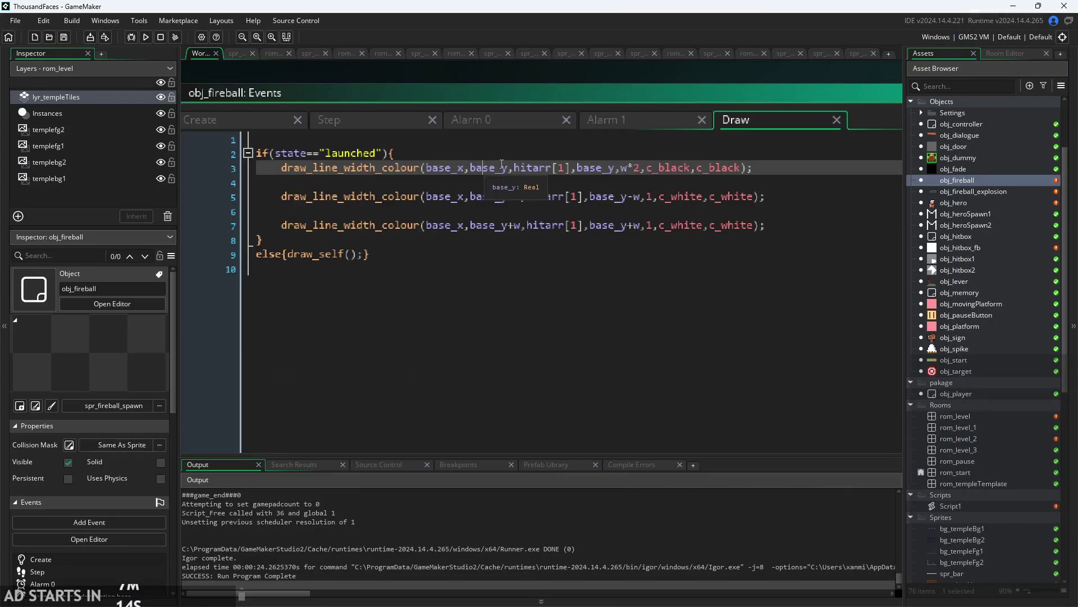
- Check base_x in the Draw event's draw_line_width_colour calls, then select Step's w*=1 line
ctrl+scroll(506, 167, up, 2)
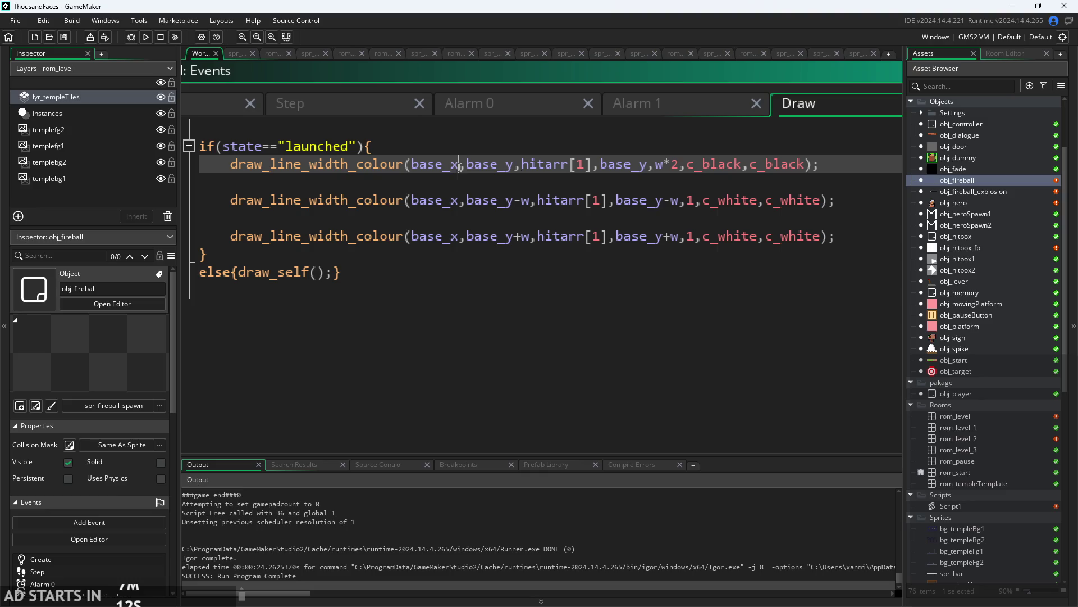
drag(459, 165, 415, 169)
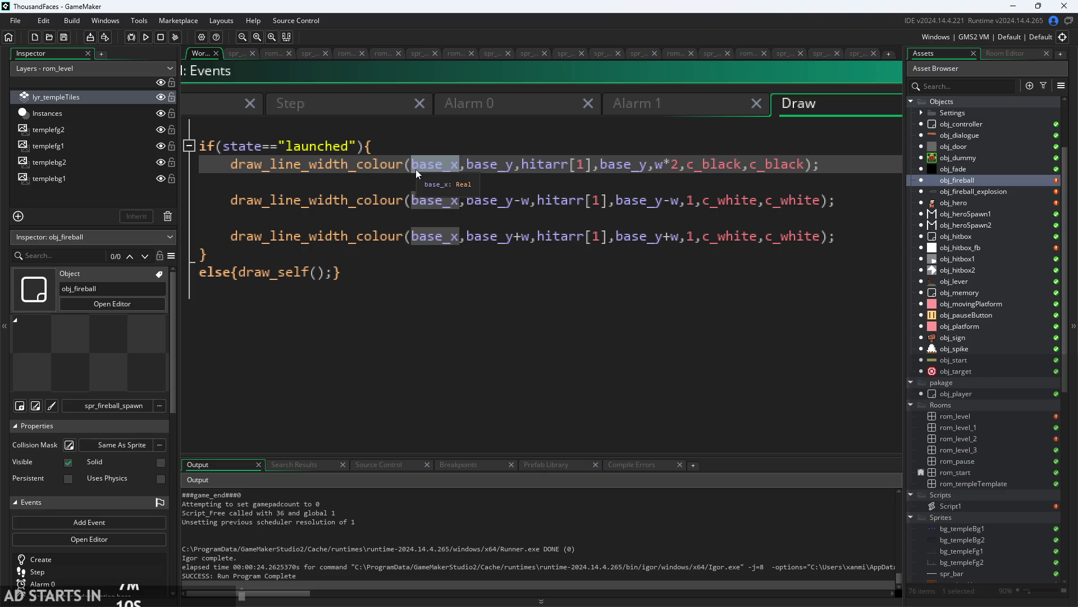
click(474, 200)
click(475, 164)
ctrl+scroll(463, 175, down, 2)
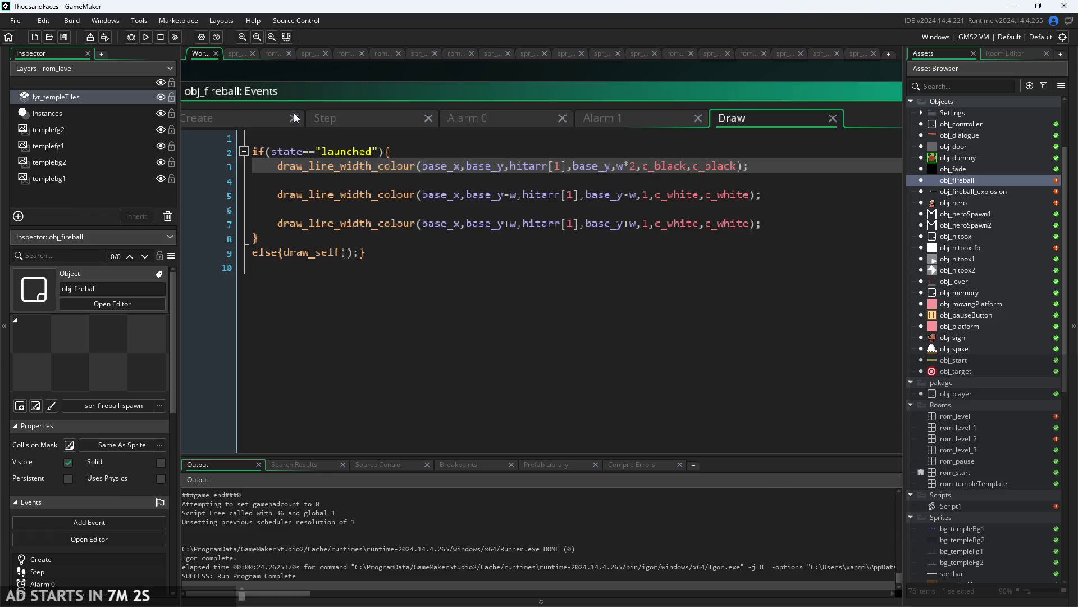
click(319, 119)
key(shift+Home)
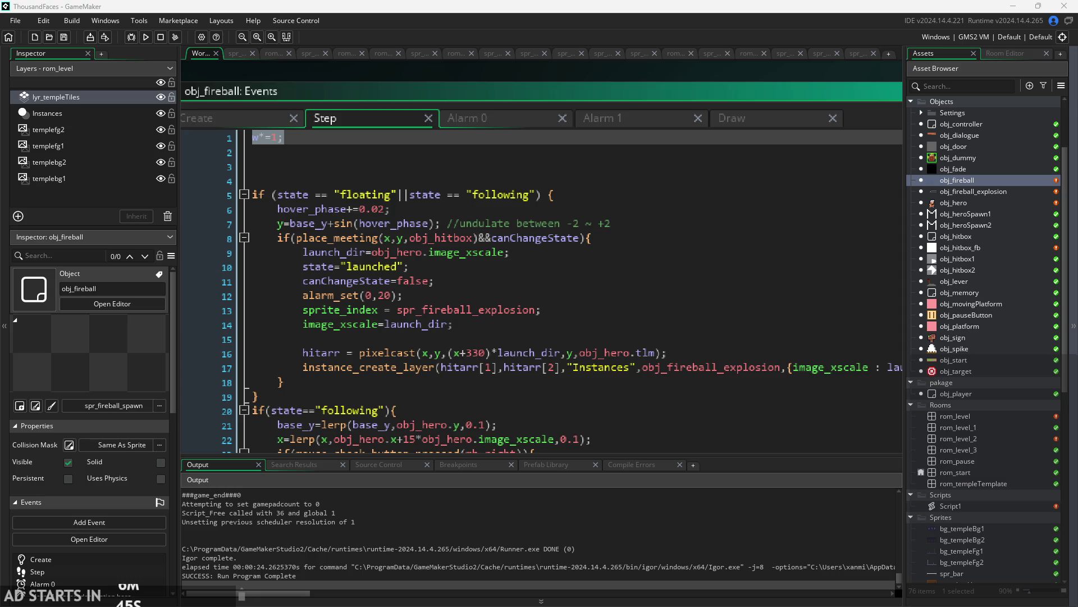
- Check the launch_dir and explosion-spawning lines in obj_fireball's Step code, then run and start the game
click(477, 325)
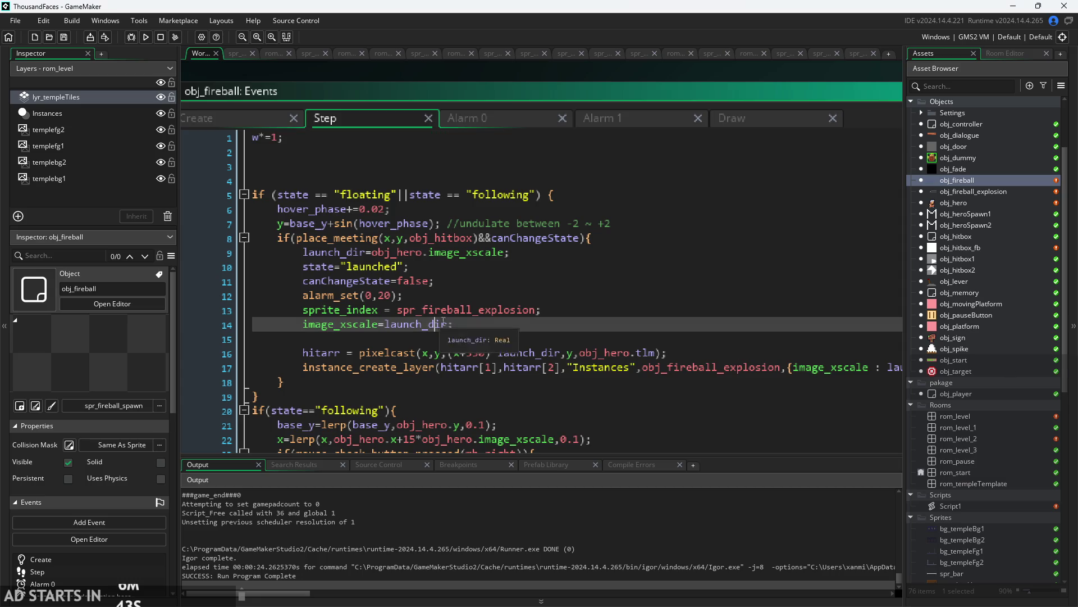
click(572, 368)
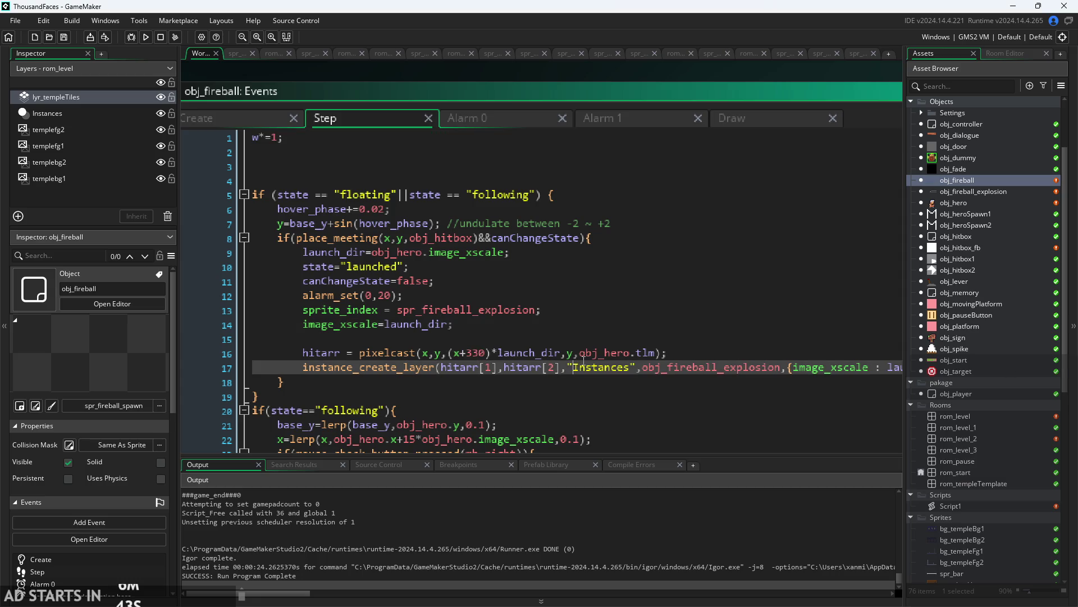
click(145, 37)
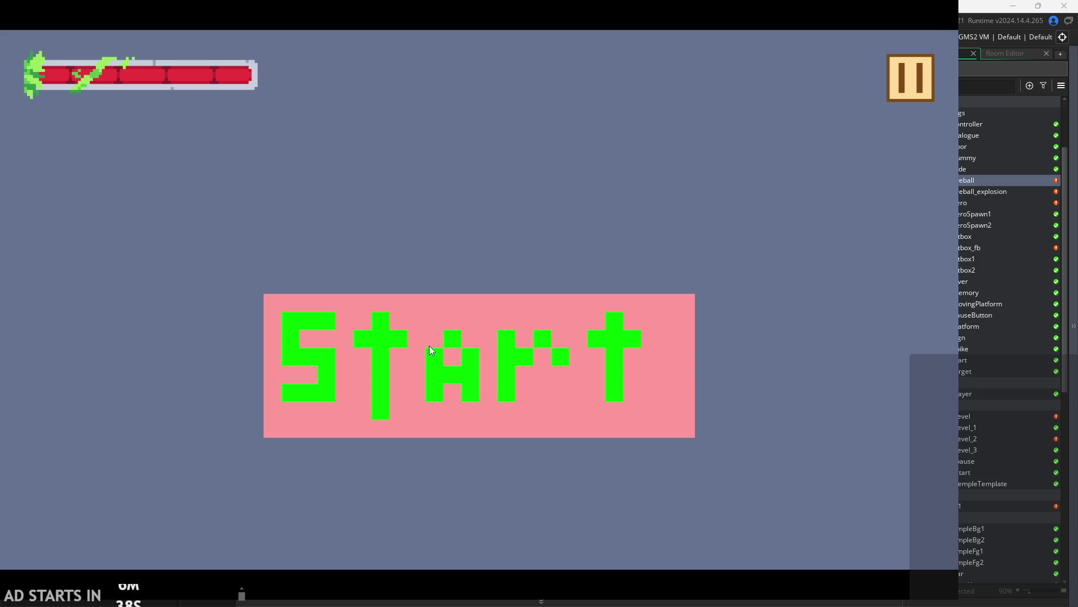
click(431, 349)
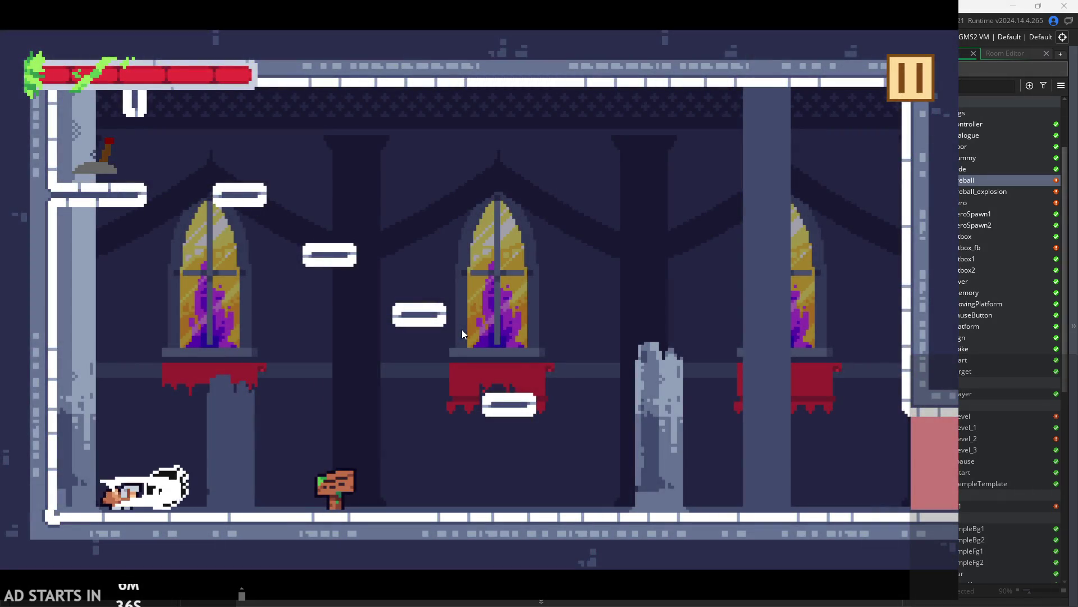
- Jump across the platforms and broken pillar while firing horizontal beams right and left
key(Right)
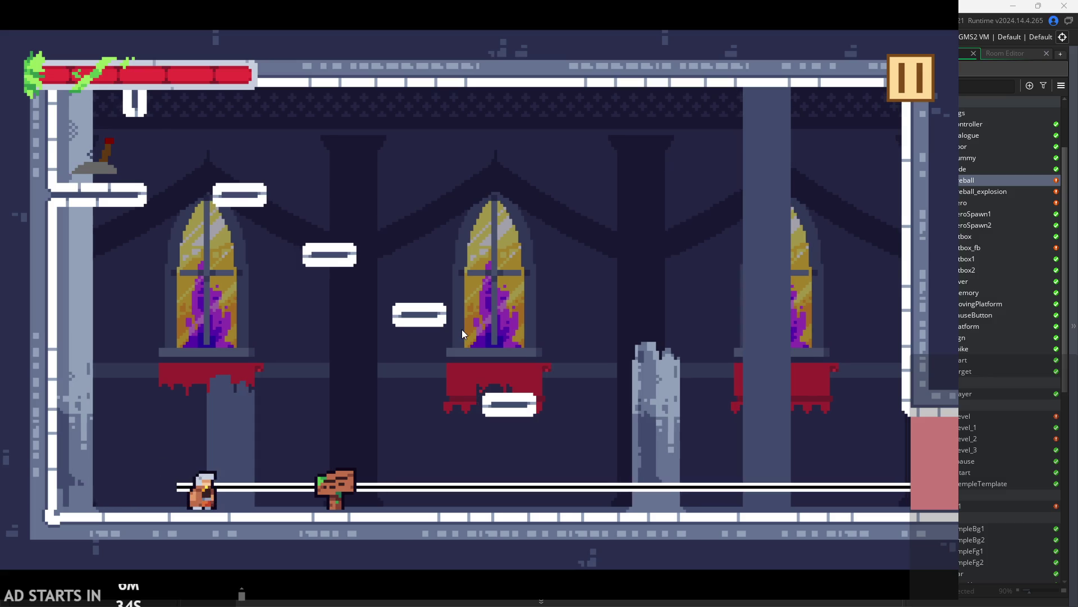
key(space)
key(x)
key(space)
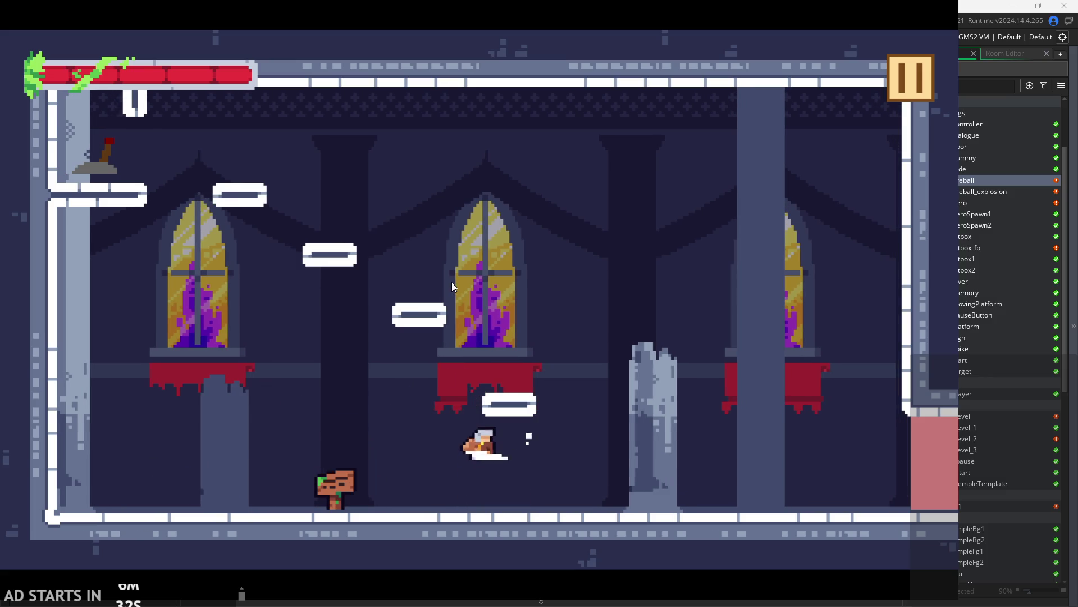
key(space)
key(x)
key(x)
key(space)
key(Left)
key(x)
key(x)
key(Right)
key(space)
key(Left)
key(x)
key(Right)
key(Right)
key(x)
key(space)
- Dash both ways firing long beams to the walls, then stop the test run
key(Left)
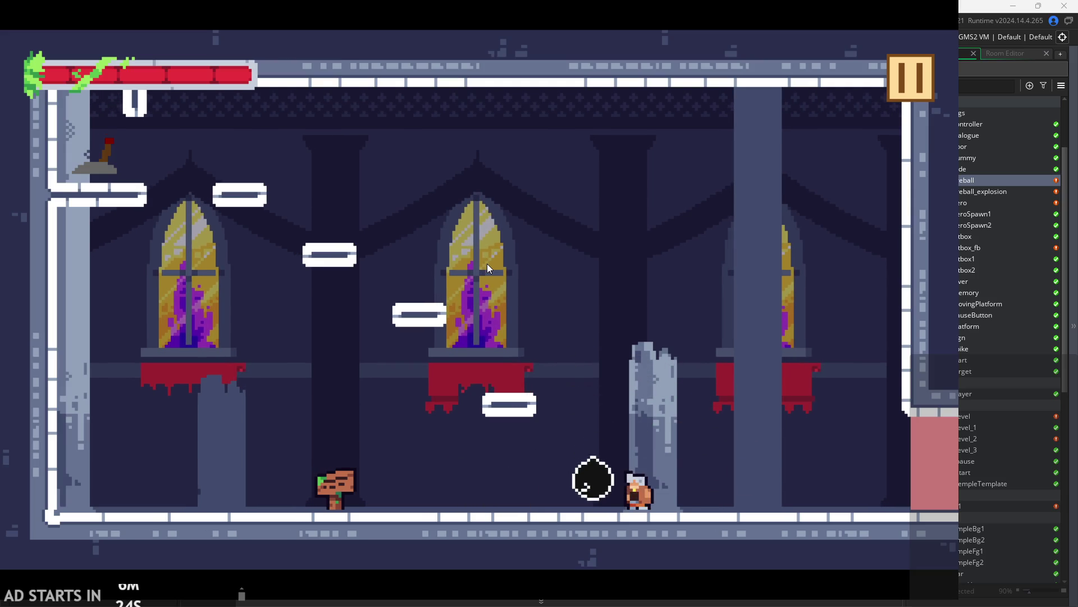
key(Left)
key(x)
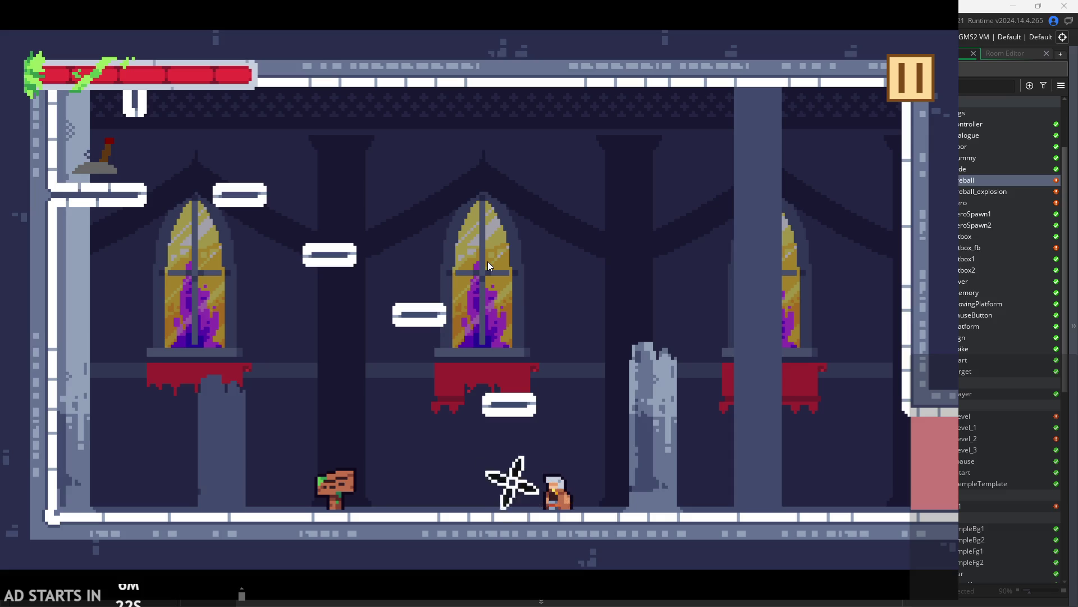
key(Right)
key(x)
key(Right)
key(x)
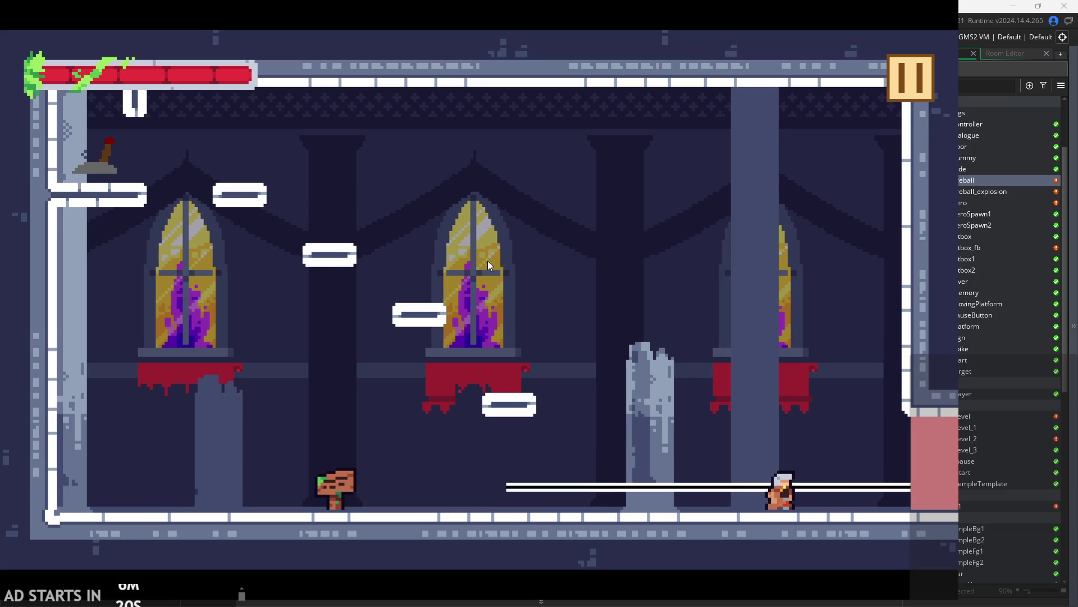
key(Left)
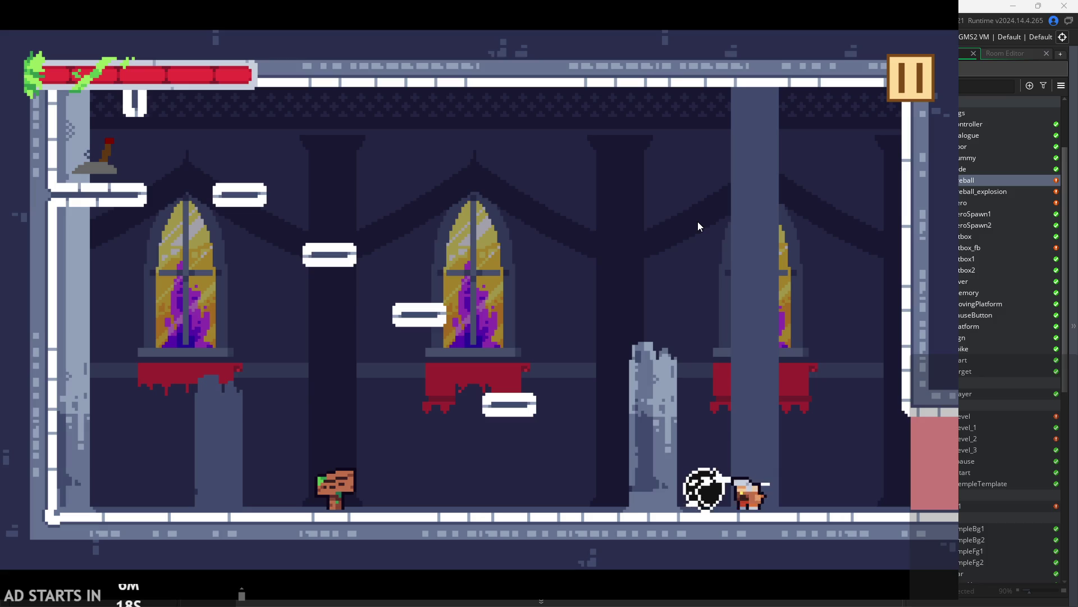
key(Left)
key(x)
key(x)
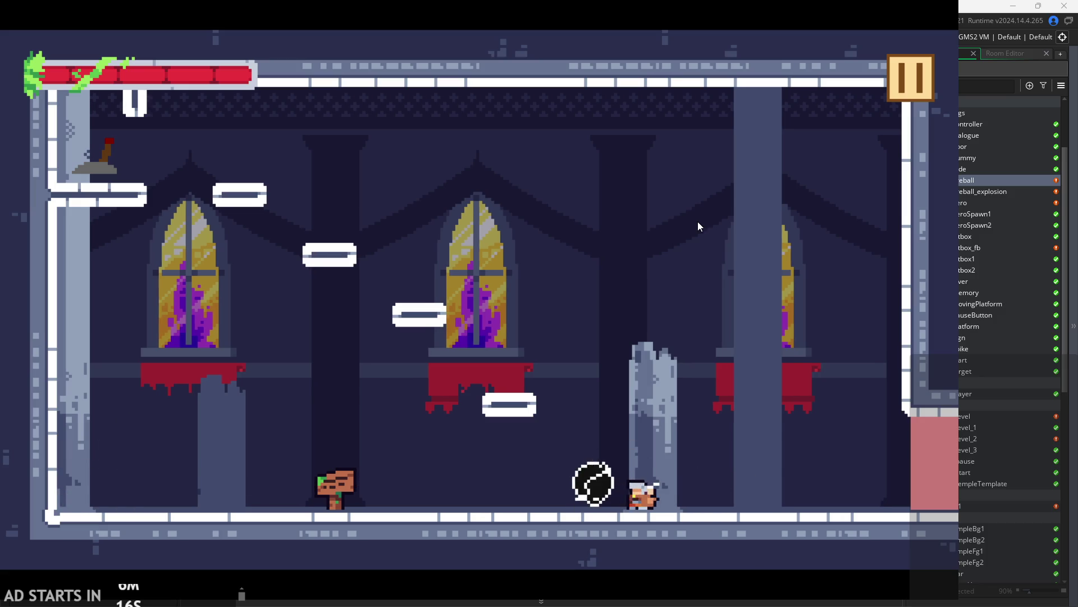
key(Left)
key(x)
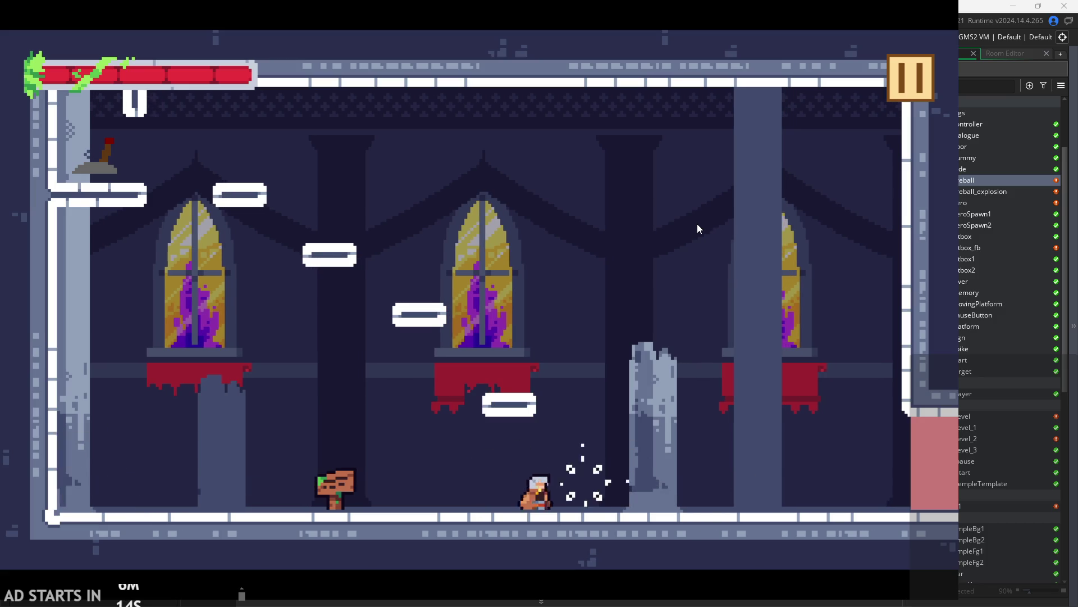
key(Right)
key(x)
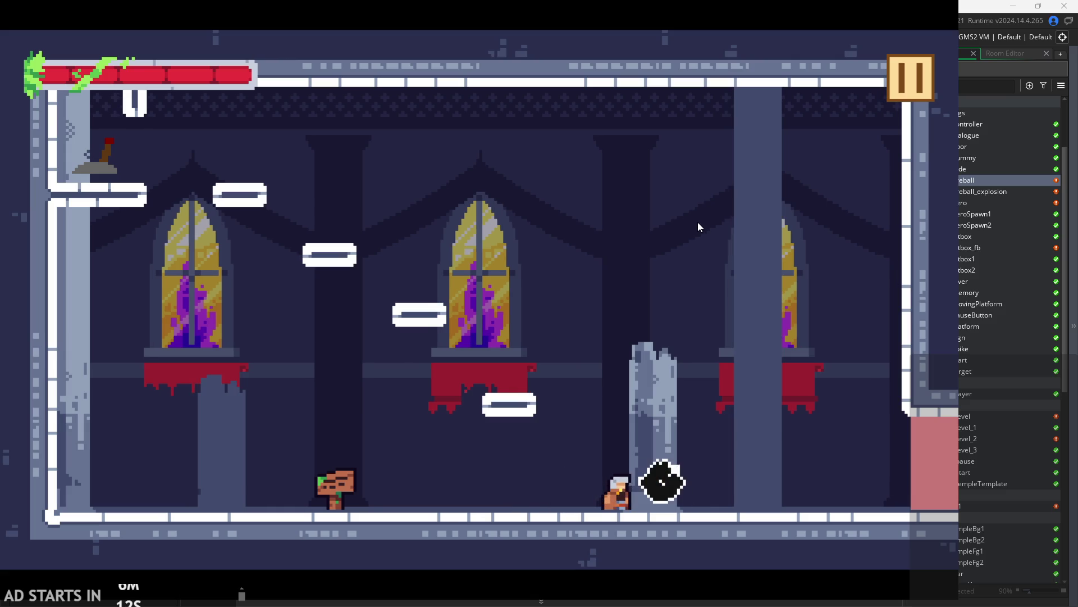
key(Right)
key(x)
click(915, 96)
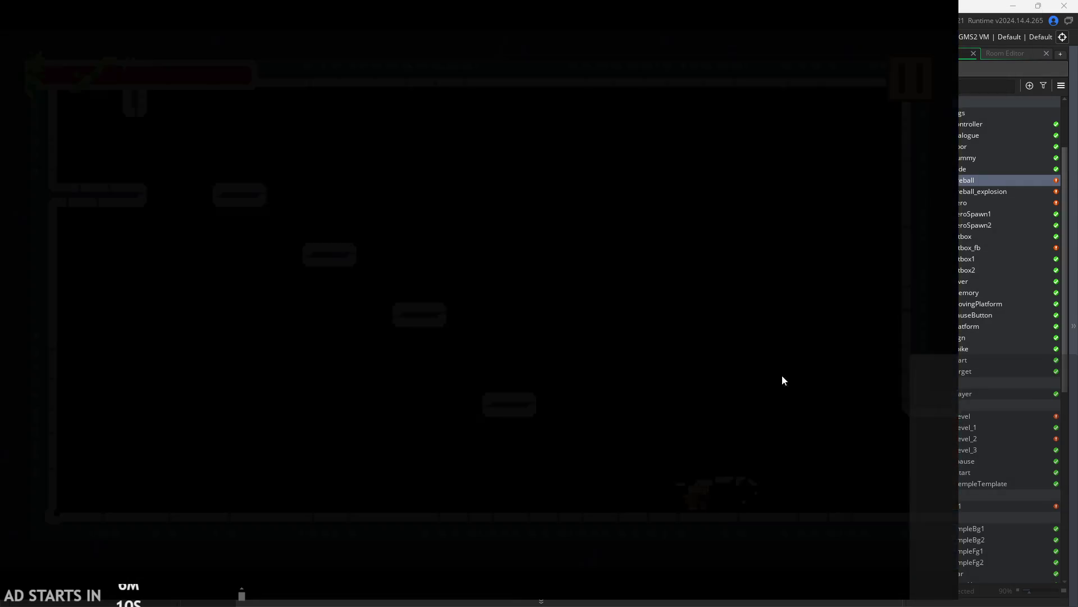
click(639, 119)
- In obj_fireball's Draw event, replace base_x with obj_hero.x on line 3
click(491, 113)
click(609, 118)
click(735, 120)
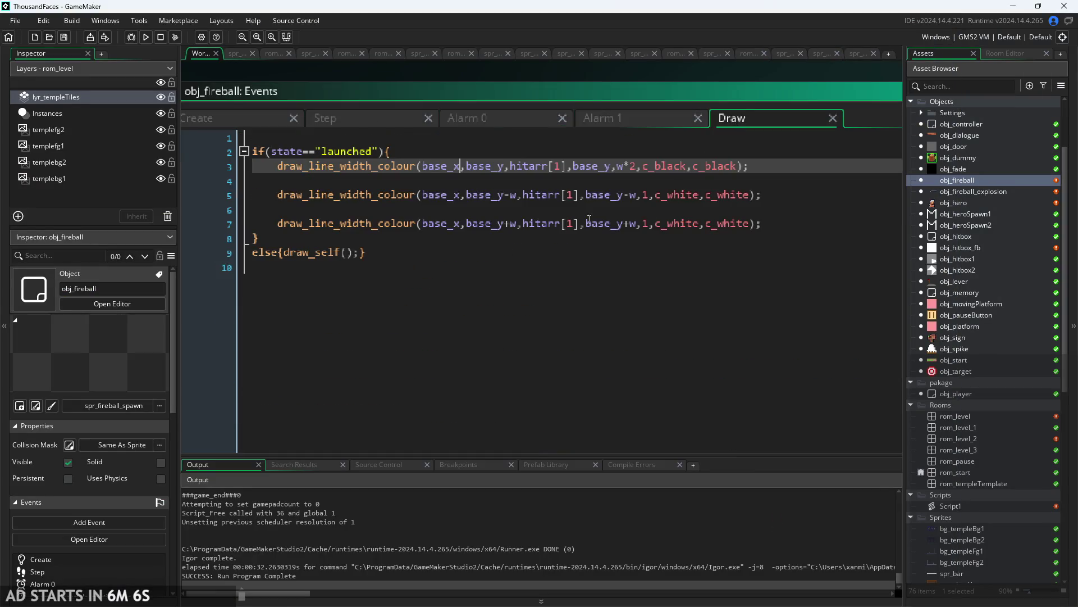
key(BackSpace)
key(BackSpace)
key(BackSpace)
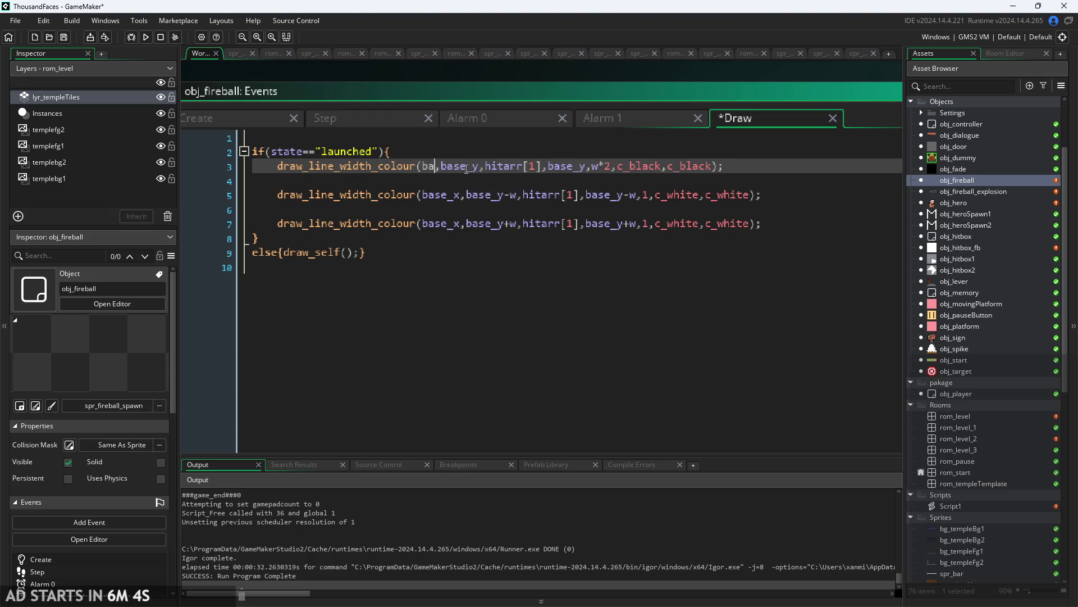
text(obj)
text(_her)
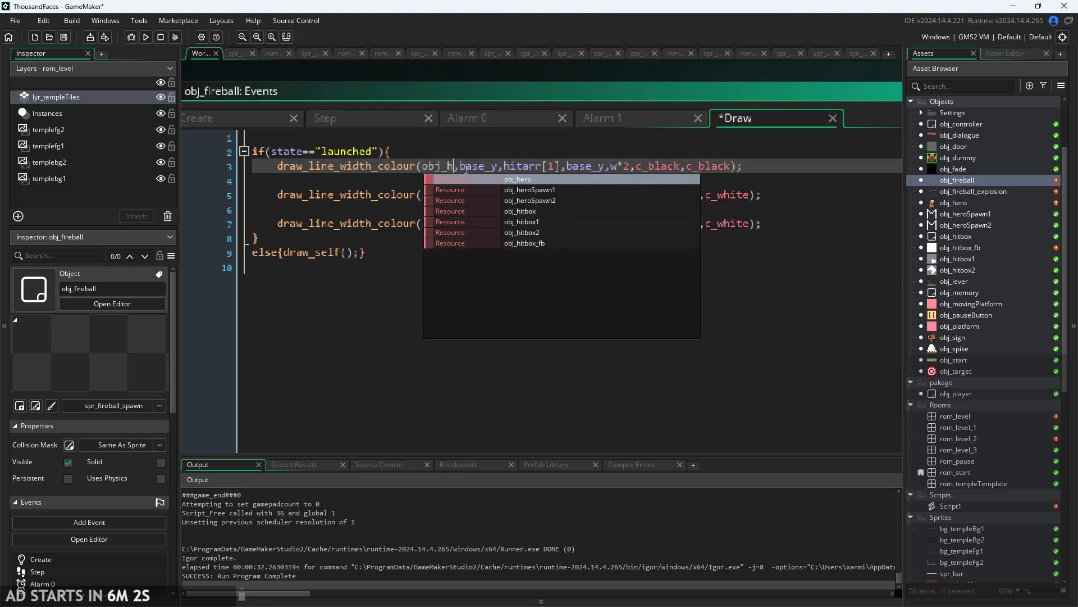
click(527, 180)
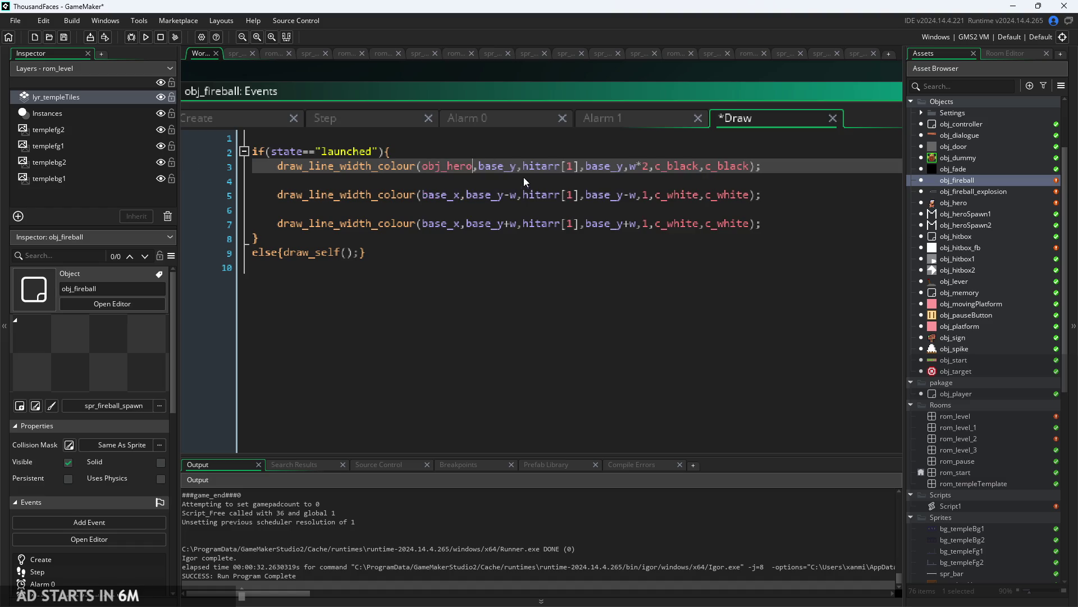
text(.x)
- Copy obj_hero.x over base_x on lines 5 and 7, save, and relaunch the game
drag(486, 167, 429, 176)
key(ctrl+c)
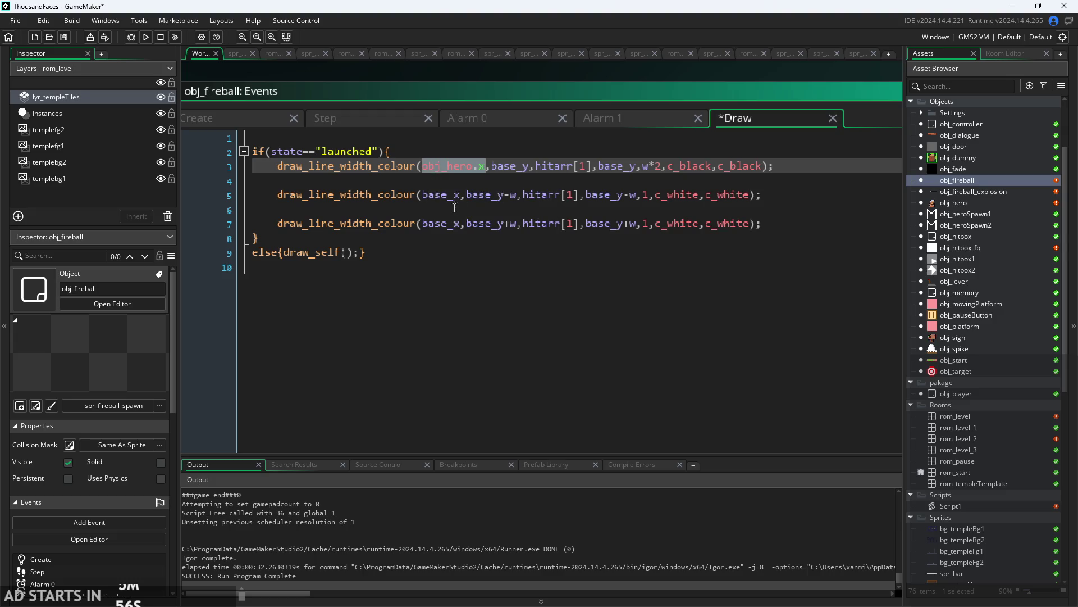
key(BackSpace)
key(ctrl+z)
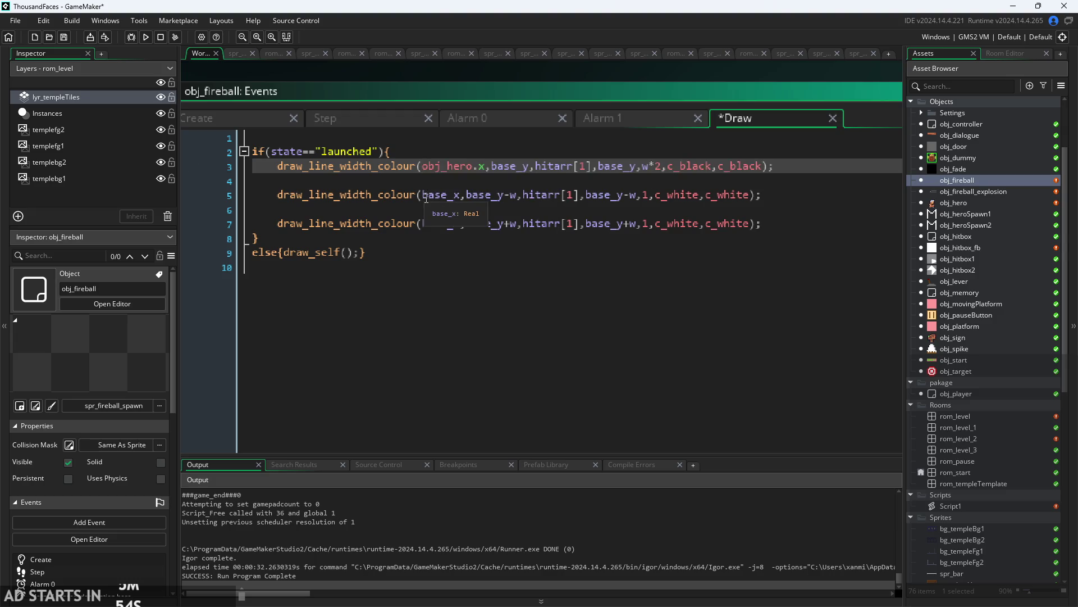
double_click(441, 195)
key(ctrl+v)
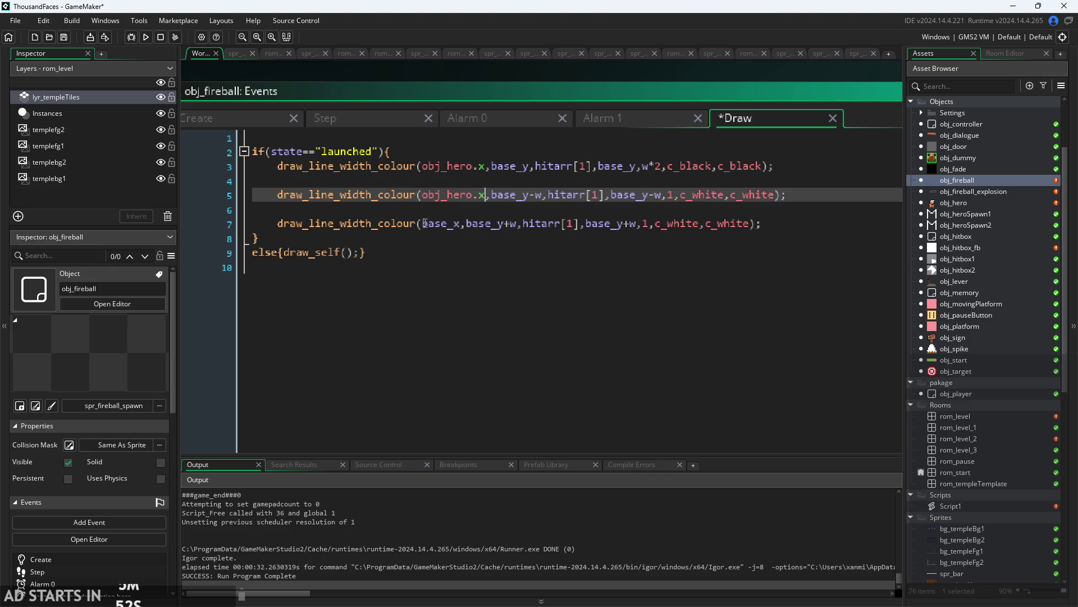
double_click(439, 224)
key(ctrl+v)
key(ctrl+s)
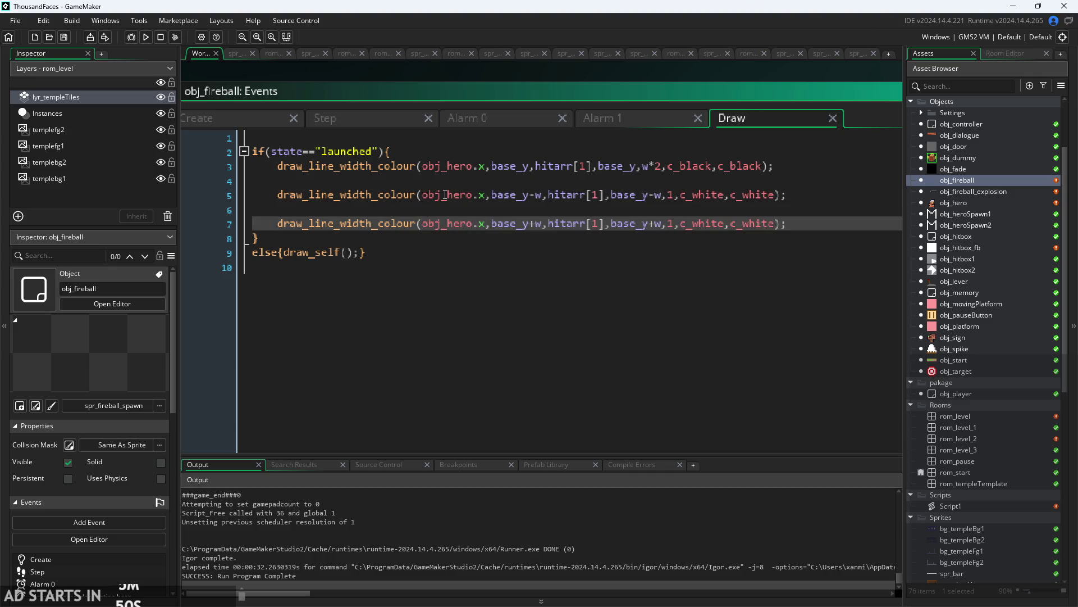
click(145, 37)
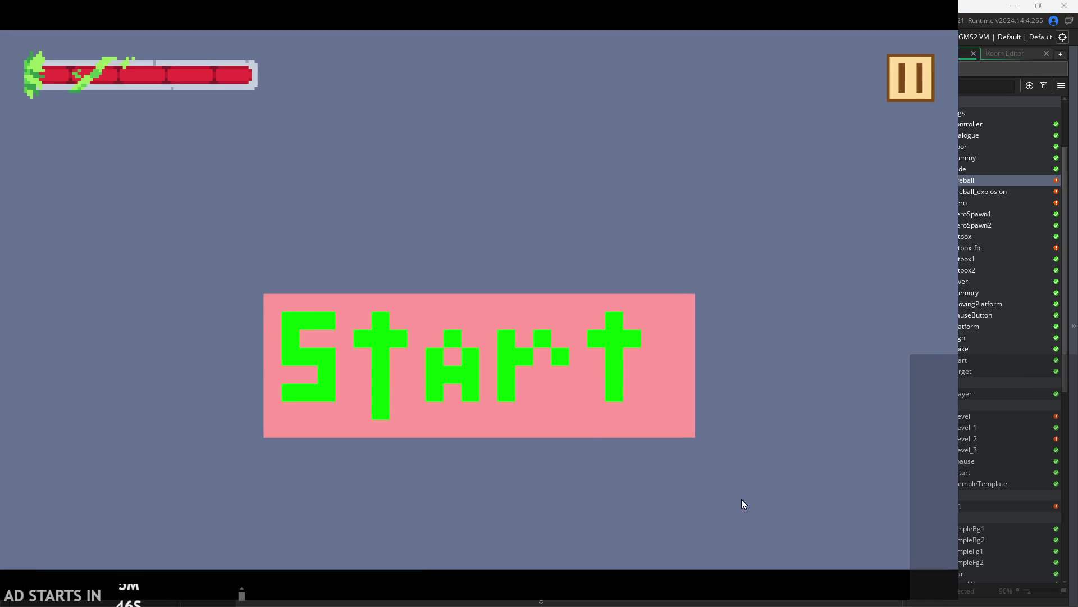
- Start the game, dash the hero left and right, and attack mid-air
click(581, 378)
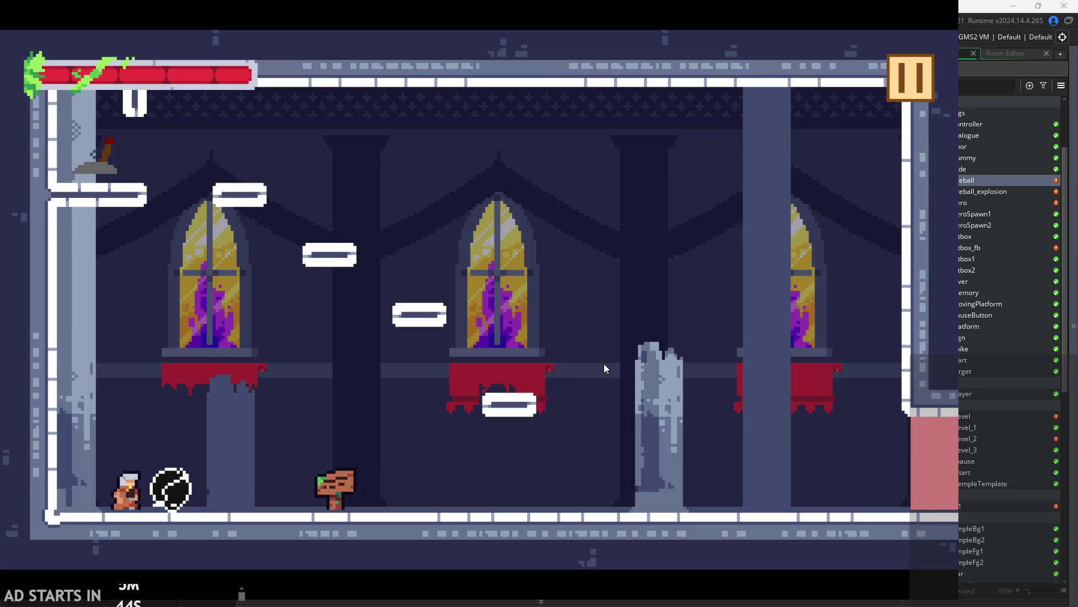
key(Right)
key(Left)
key(Right)
key(Left)
key(Right)
key(Left)
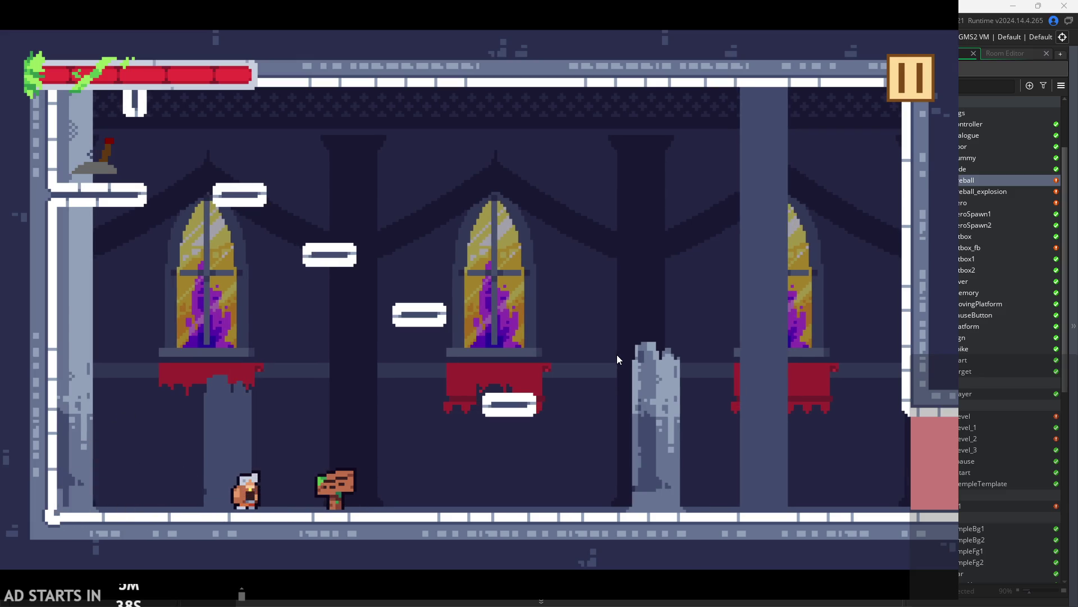
key(Right)
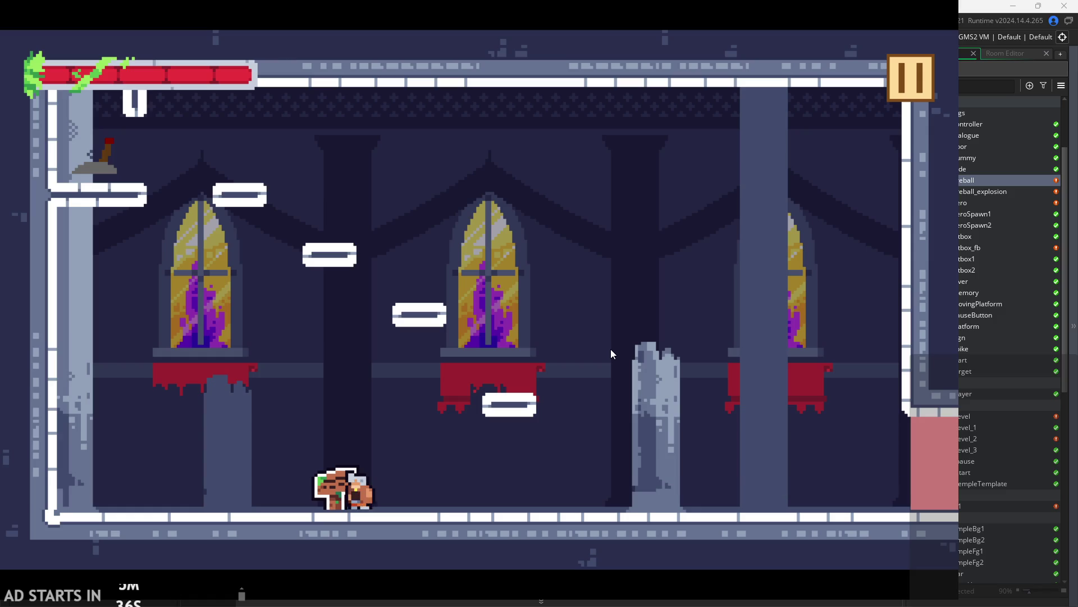
key(Right)
key(Up)
key(x)
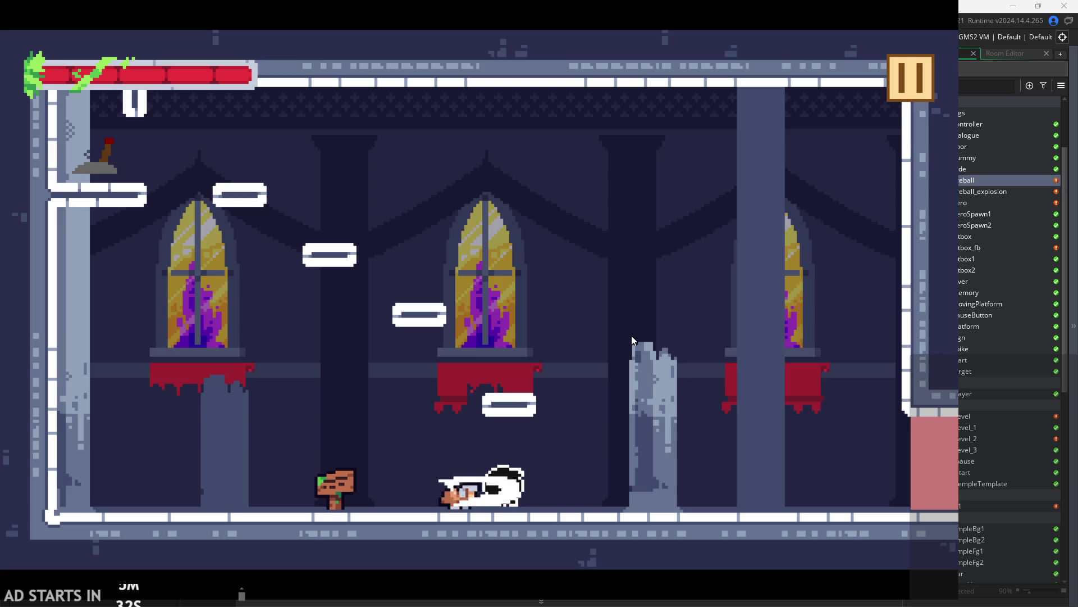
key(Right)
key(x)
- Dash back and forth, attacking after each dash, up to the broken pillar
key(Left)
key(x)
key(Left)
key(x)
key(Right)
key(x)
key(Right)
key(x)
key(Right)
key(x)
key(Right)
key(x)
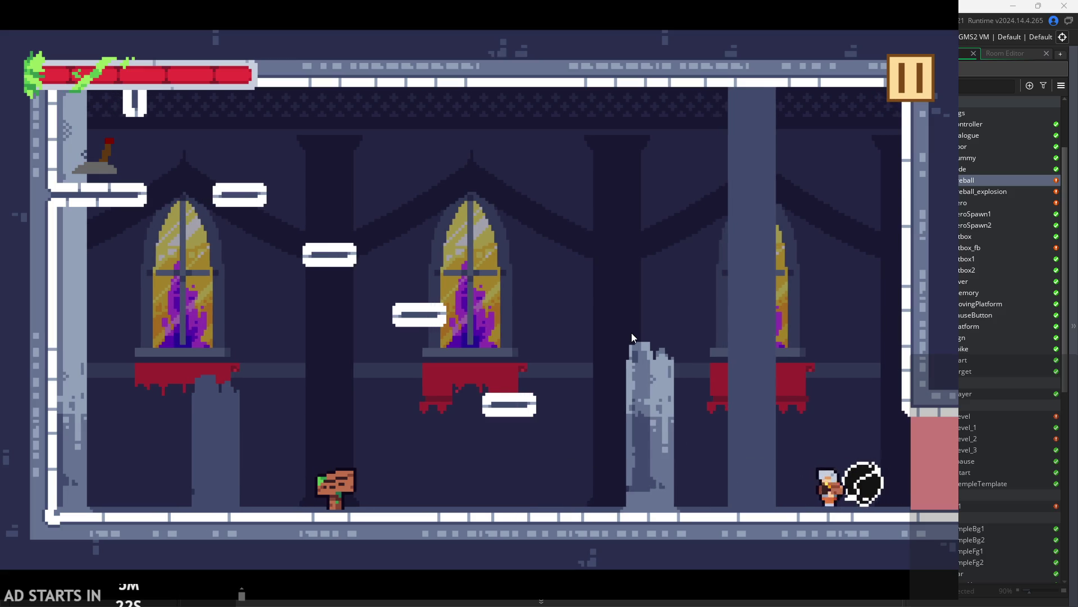
- Move around the black ring, firing beams leftward and placing ring effects
key(Left)
key(Right)
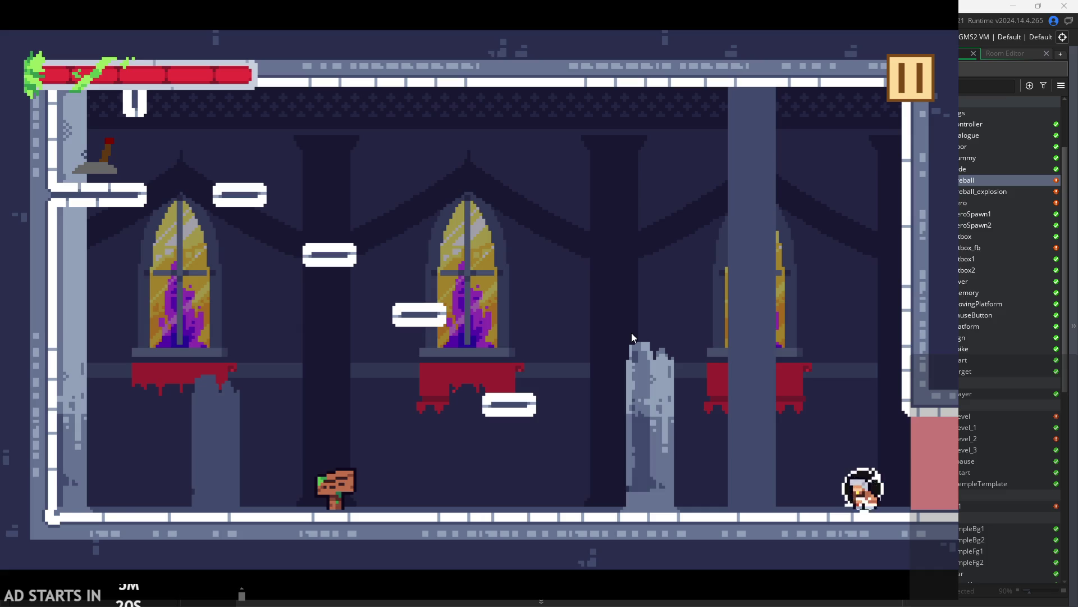
key(Left)
key(x)
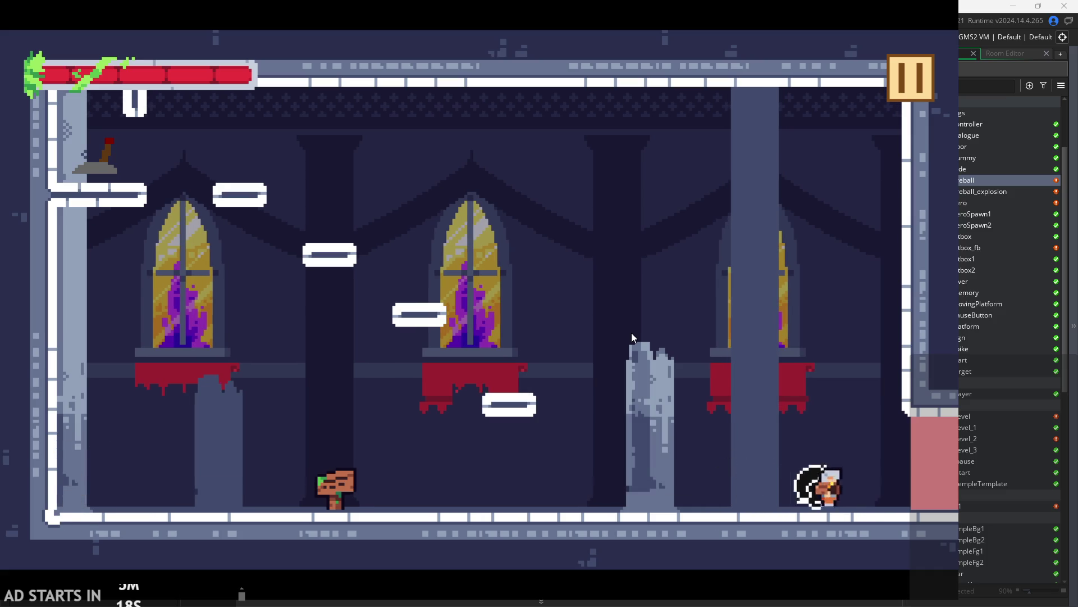
key(Left)
key(Right)
key(Left)
key(x)
key(Right)
key(Left)
key(x)
key(Right)
key(x)
- Walk the hero left and right, firing the beam across the floor both ways
key(Right)
key(Left)
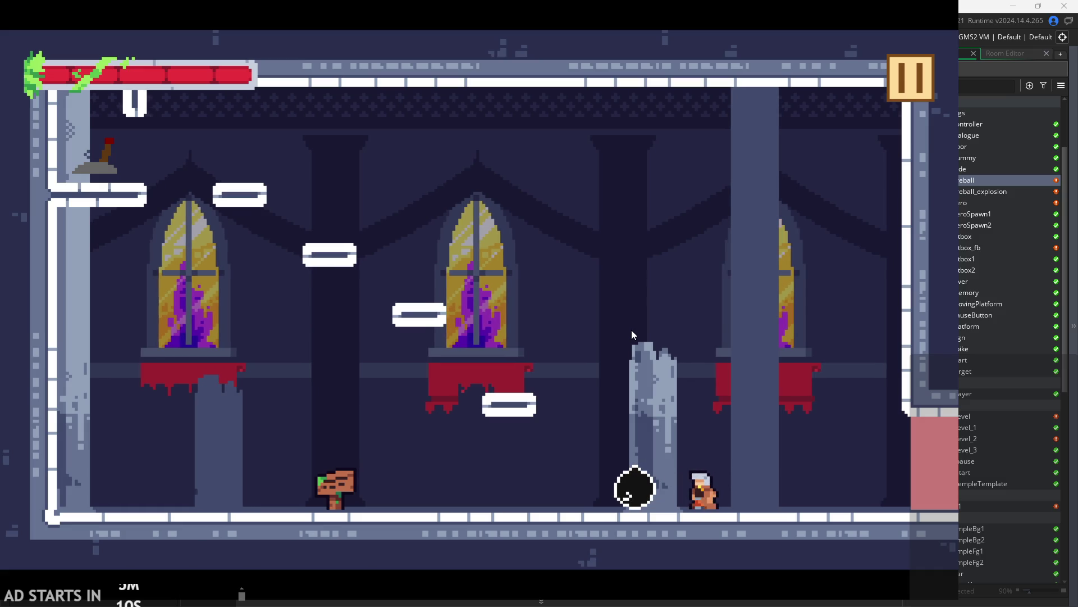
key(x)
key(Left)
key(x)
key(Right)
key(Left)
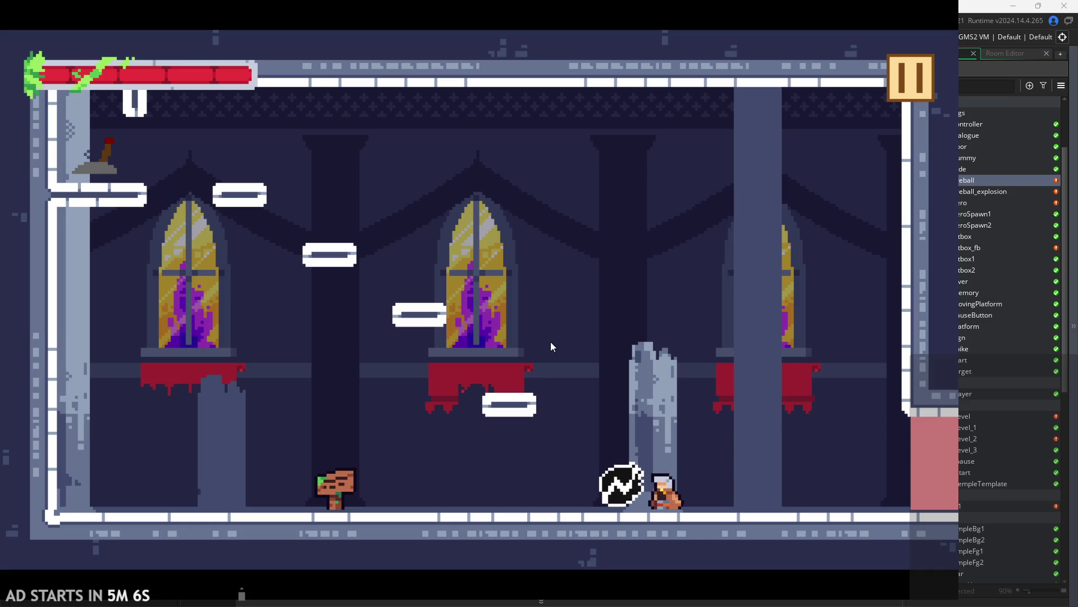
key(Right)
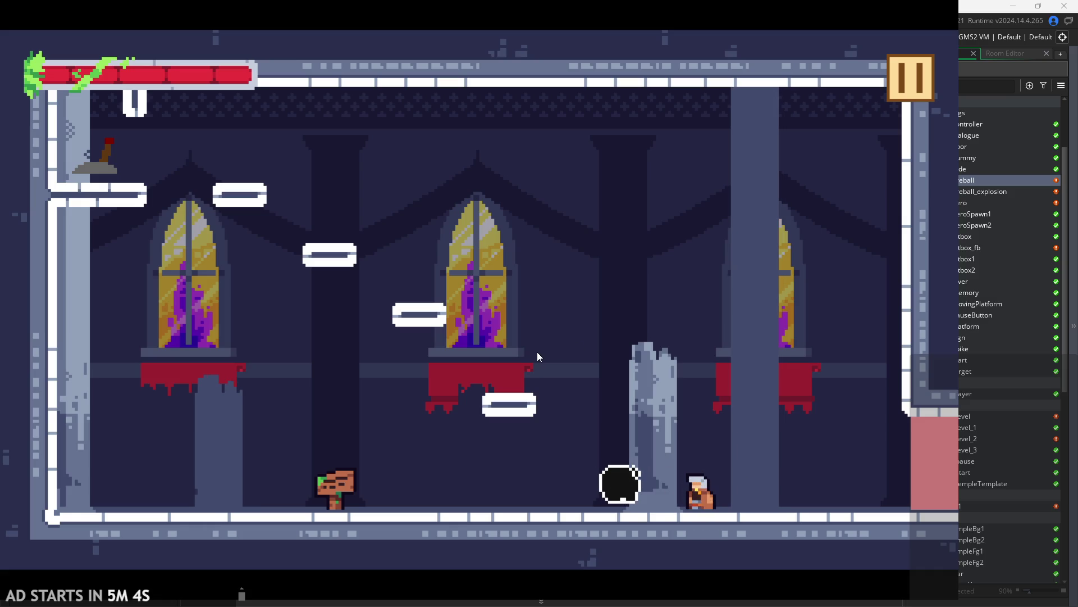
key(x)
key(Left)
key(x)
key(Right)
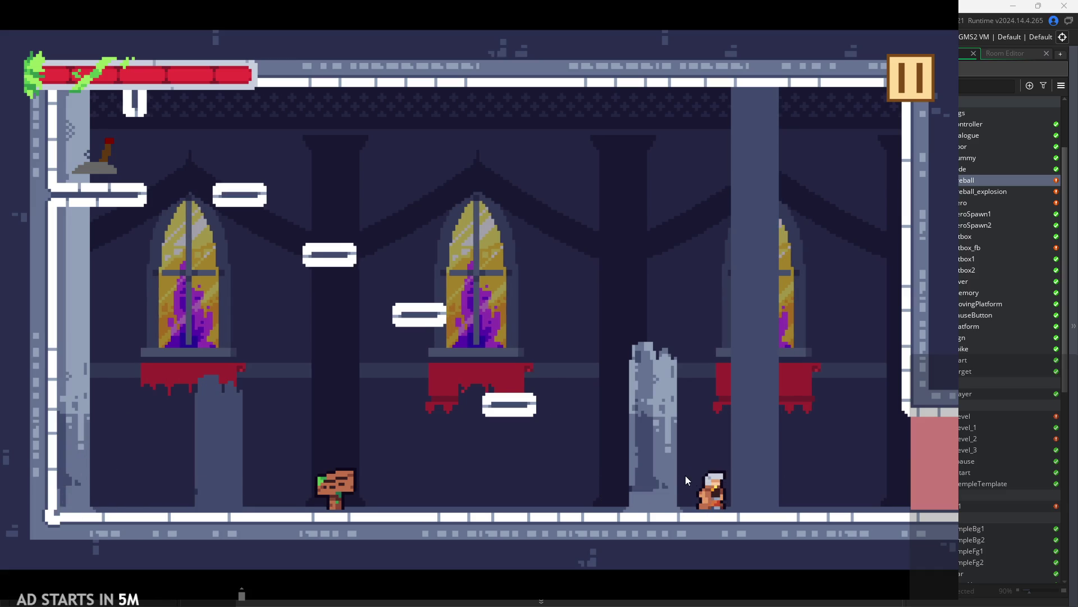
- Fire more fireballs leftward, jump onto the upper platform, and close the game window
key(x)
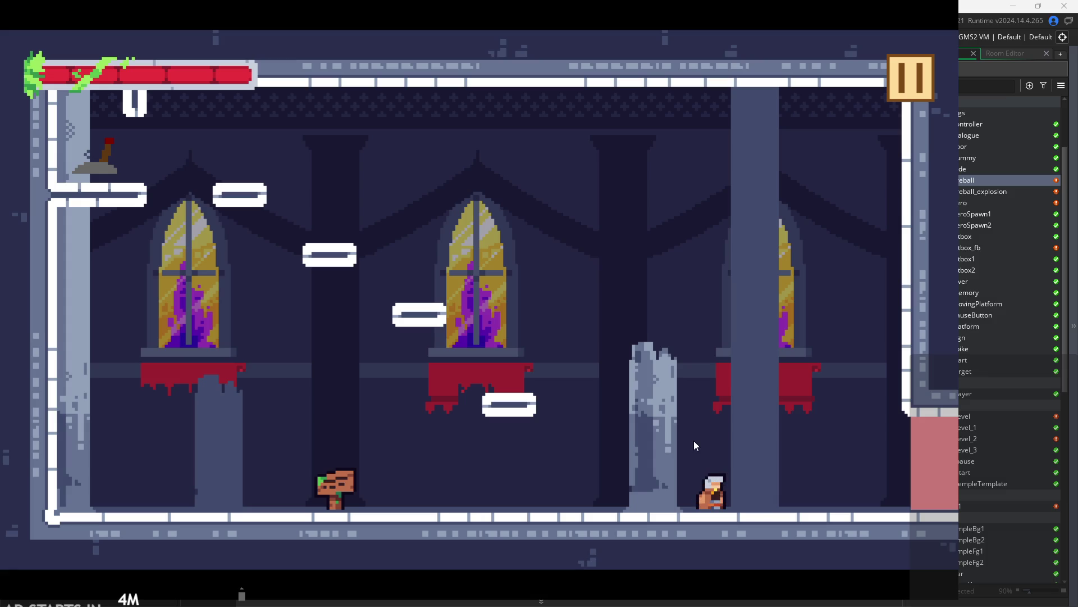
key(Left)
key(x)
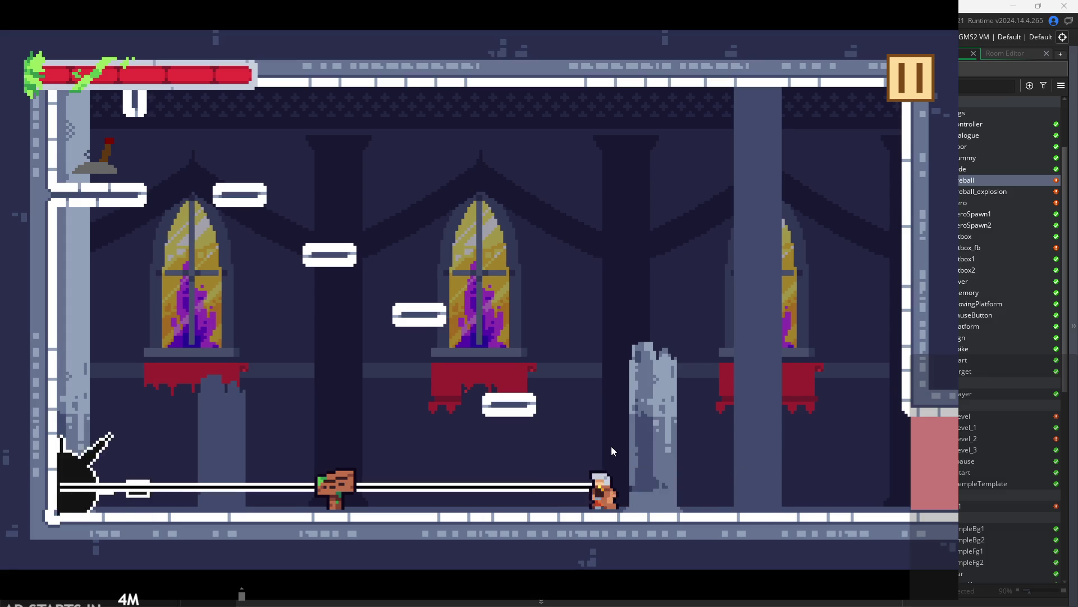
key(x)
key(Left)
key(space)
key(space)
key(Right)
key(Left)
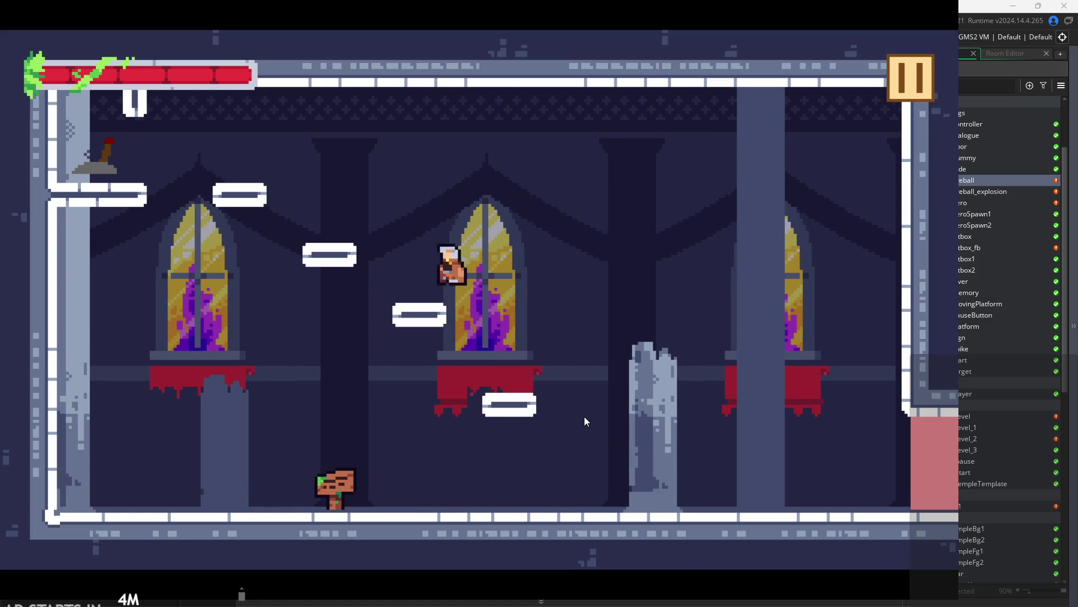
click(911, 92)
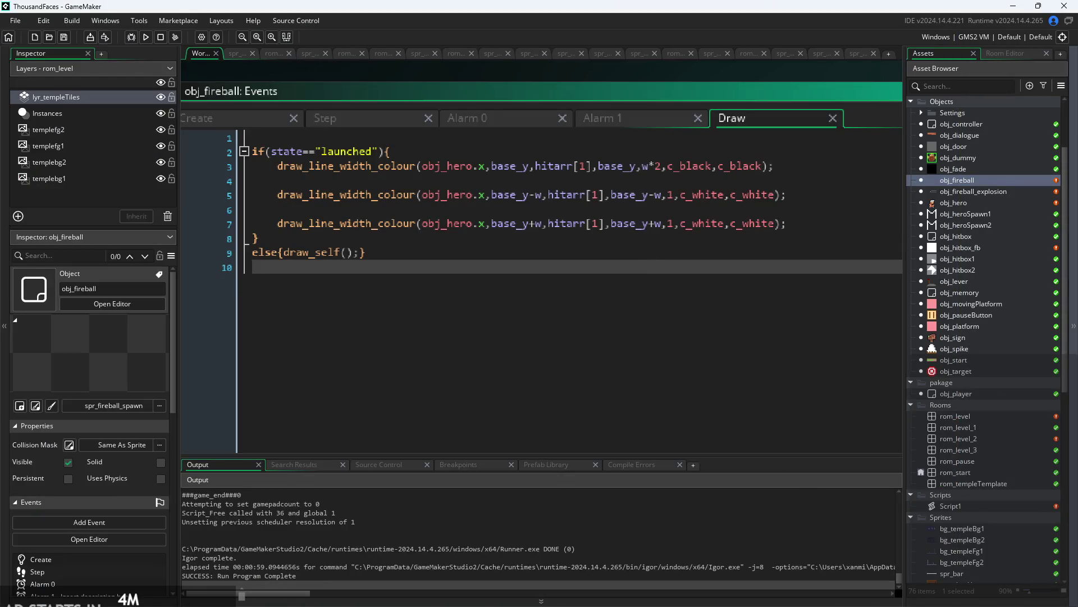
- Review the Abilities to-do list in the Paint notes, then open obj_fireball_explosion in GameMaker
key(alt+Tab)
scroll(527, 302, down, 3)
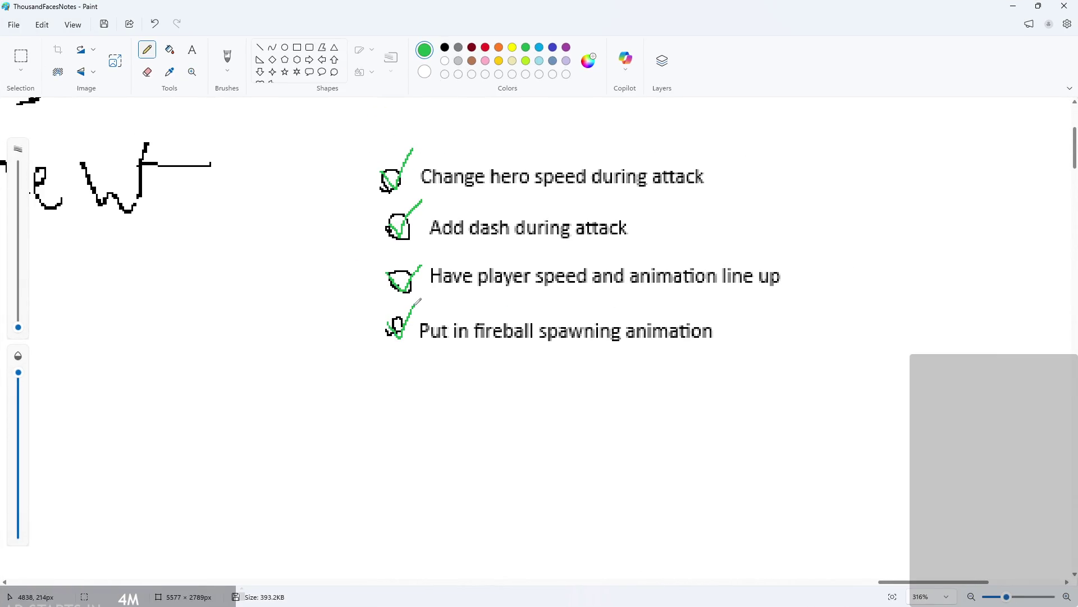
scroll(499, 351, down, 6)
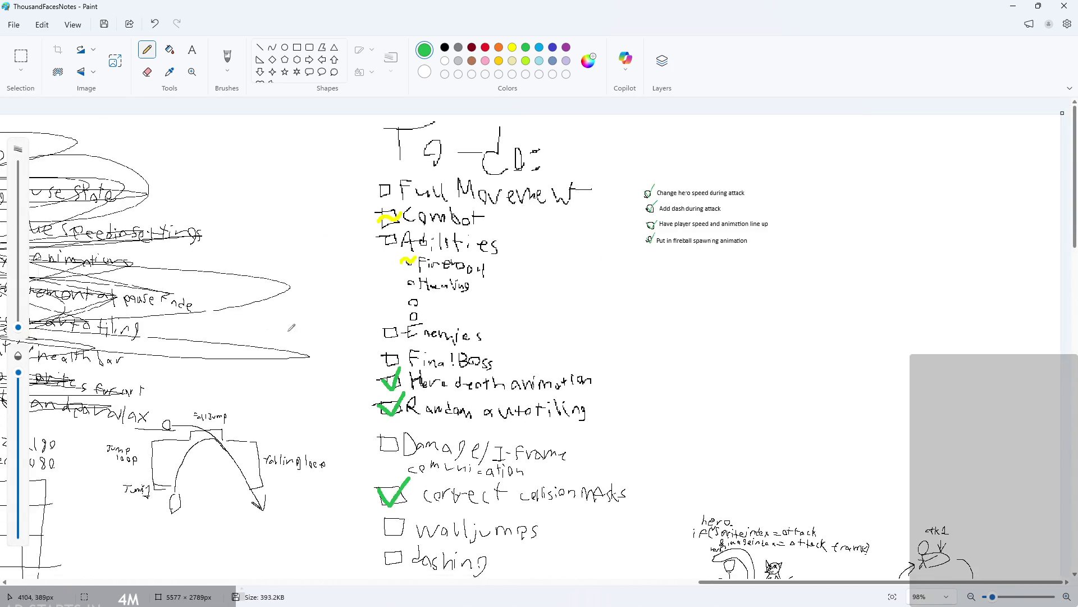
scroll(494, 281, up, 2)
scroll(430, 261, up, 2)
scroll(430, 261, down, 4)
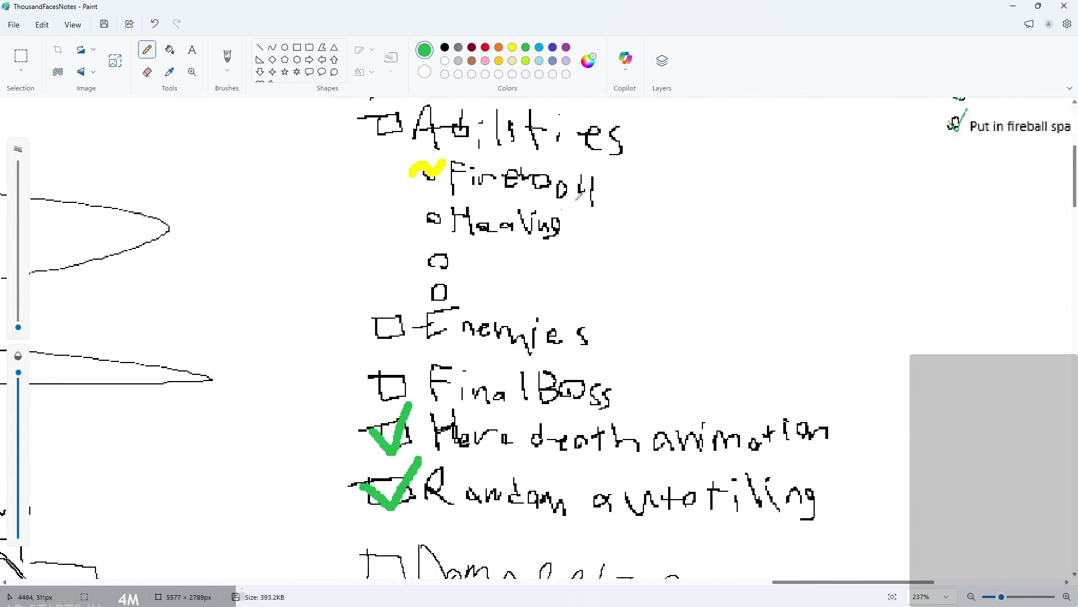
key(alt+Tab)
double_click(960, 192)
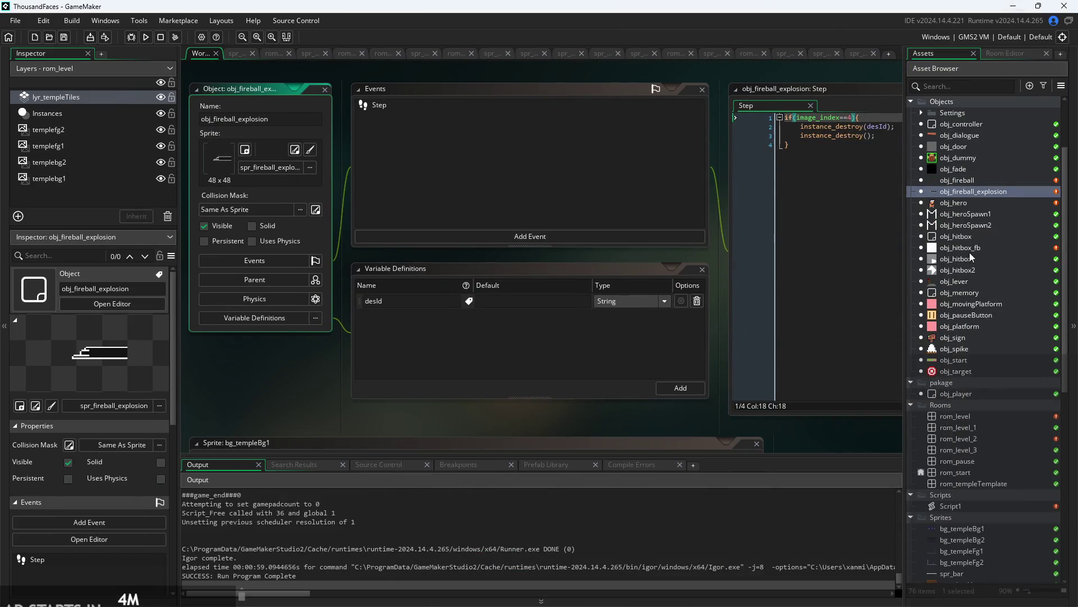
- Open obj_hitbox_fb's Create code and widen the editor to show line 7's full condition
click(970, 258)
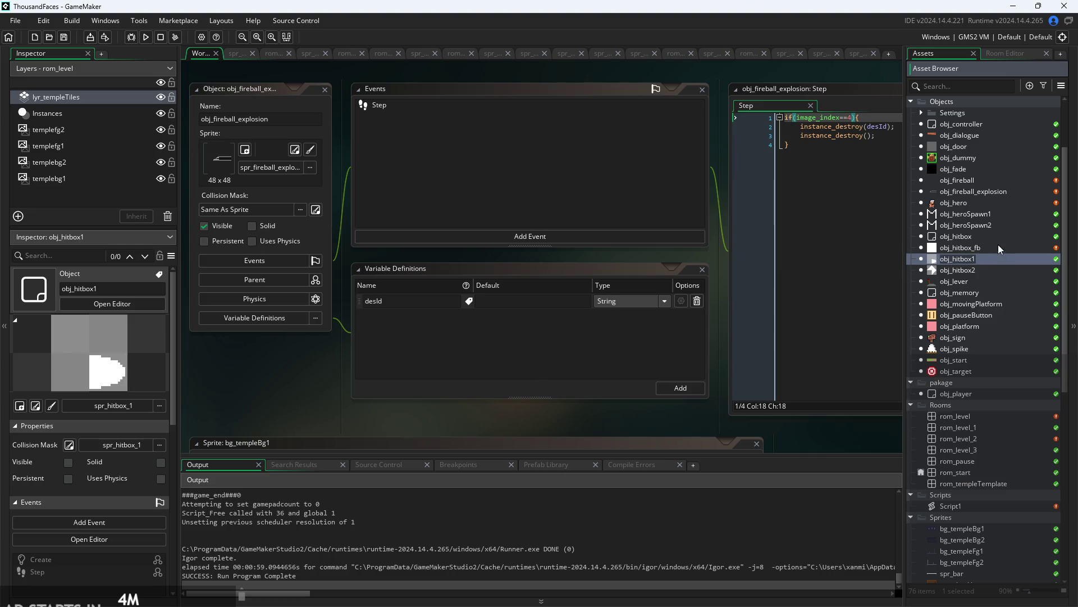
double_click(998, 247)
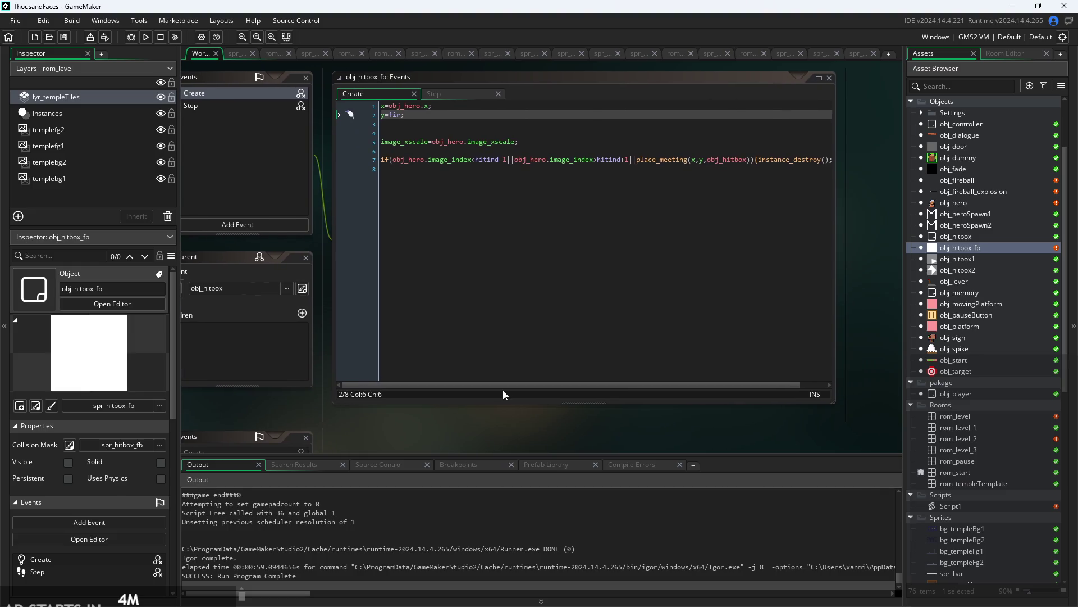
mouse_move(524, 384)
mouse_down()
mouse_move(565, 385)
mouse_move(502, 381)
mouse_up()
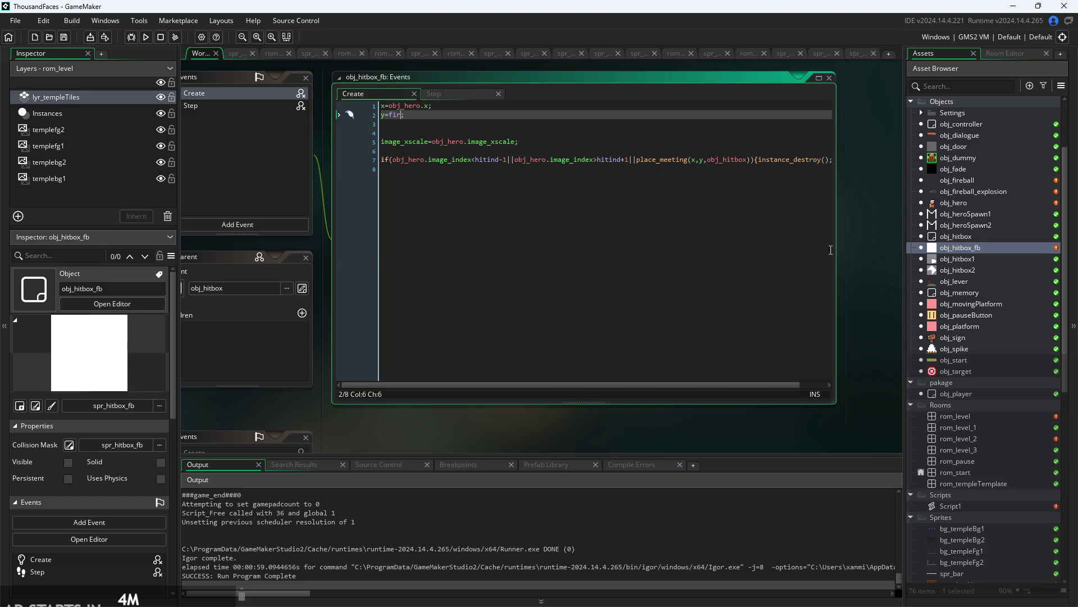
drag(837, 246, 894, 250)
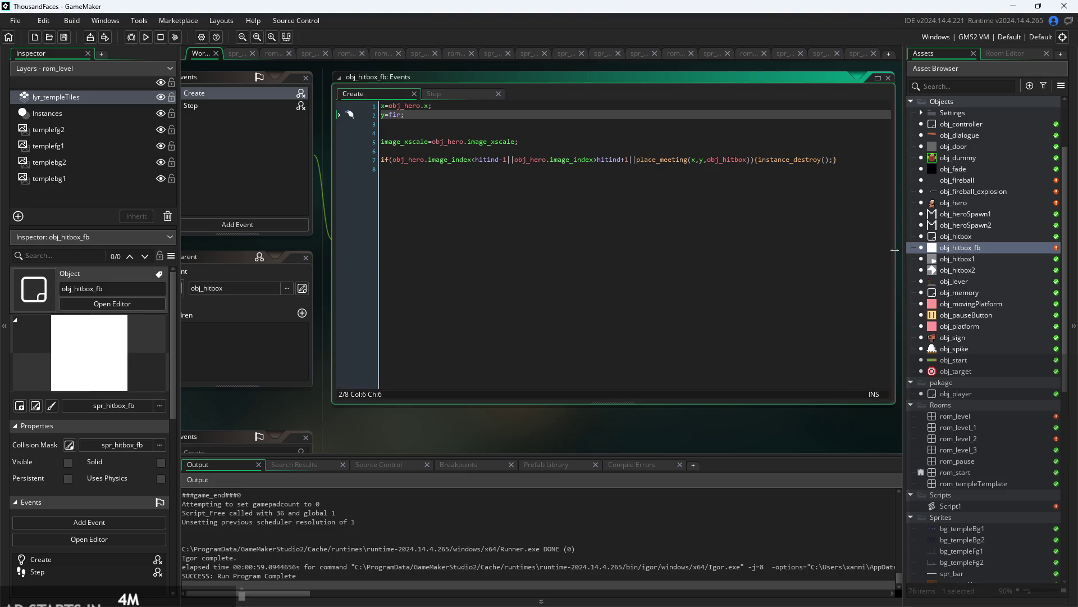
click(494, 161)
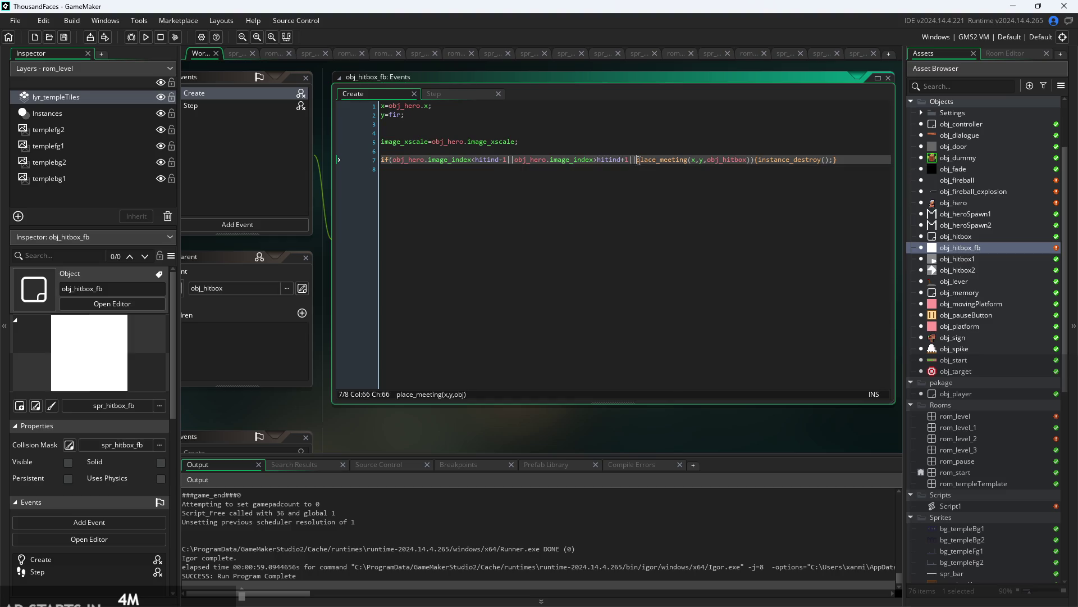
- Delete the obj_hero image_index checks on line 7 and start the condition with obj_fireball_explosion
drag(638, 161, 395, 159)
key(BackSpace)
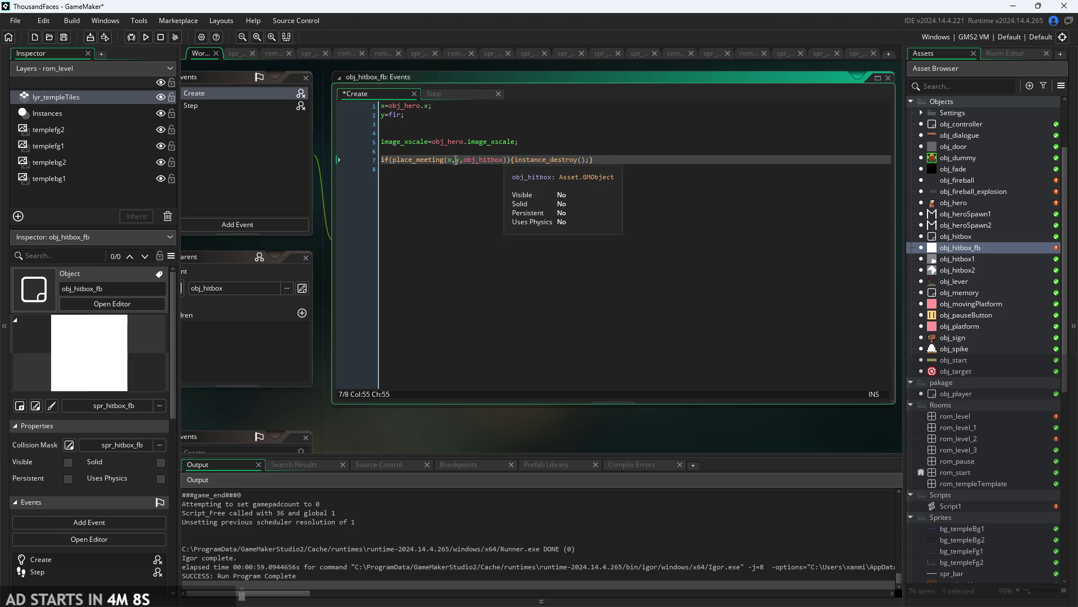
click(395, 161)
text(obj_fir)
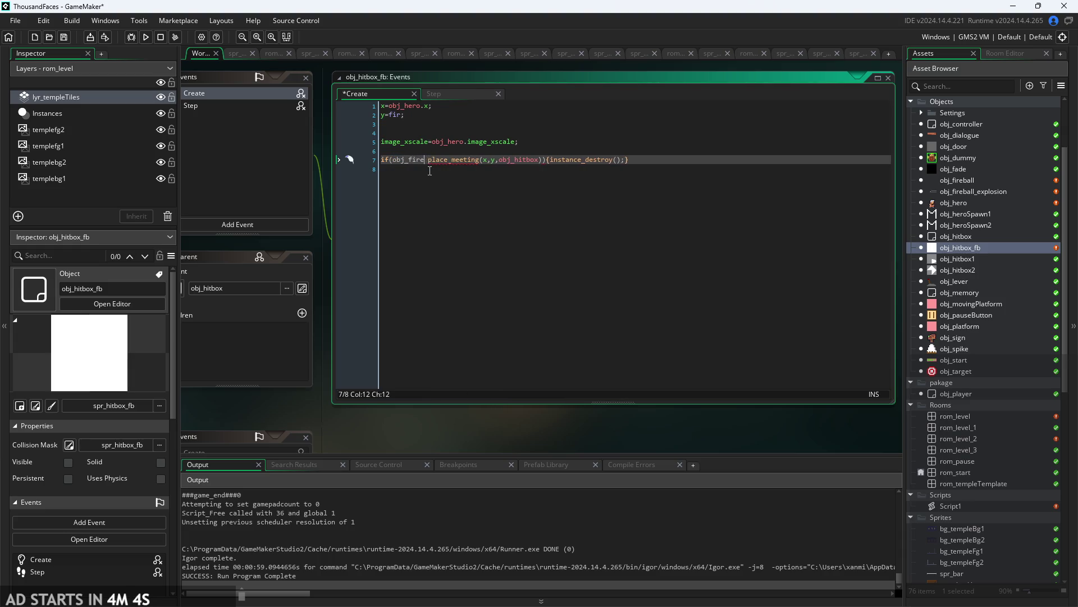
key(Down)
key(Return)
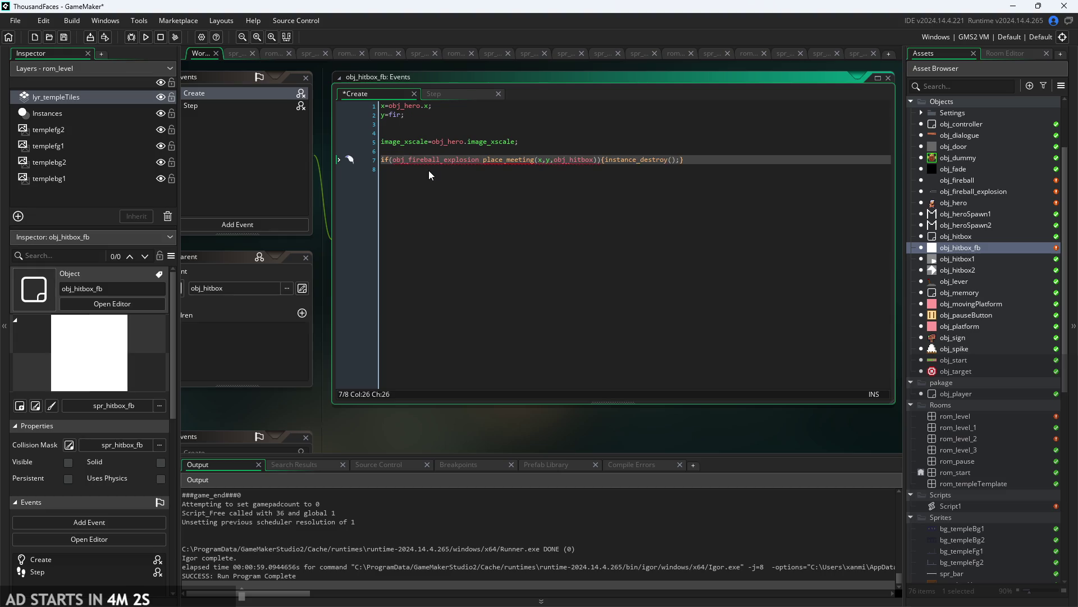
- Complete the condition as obj_fireball_explosion.image_index==4|| directly before place_meeting
text(.o)
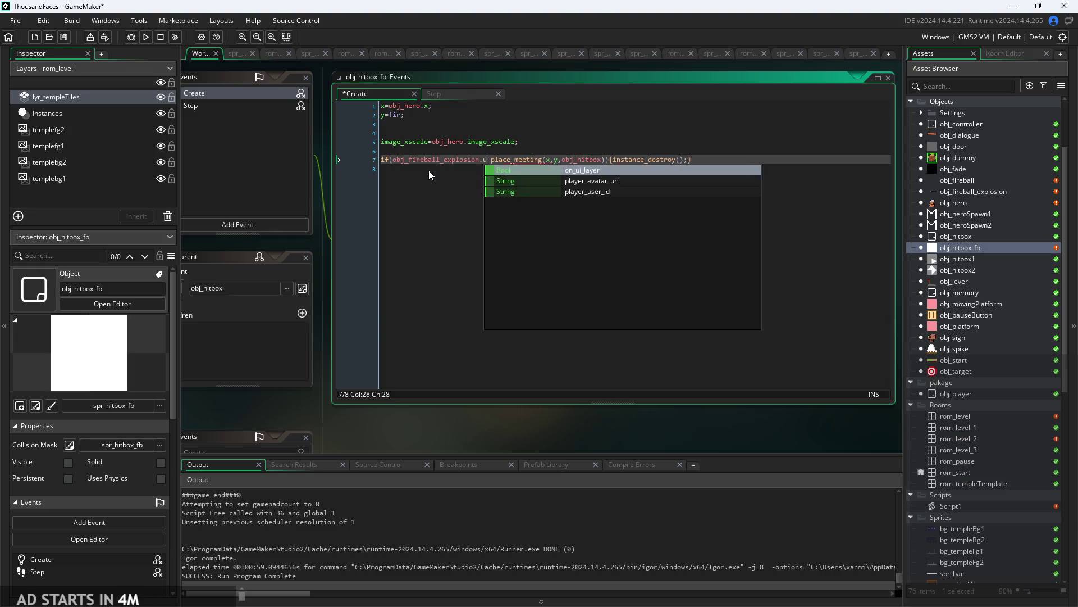
key(BackSpace)
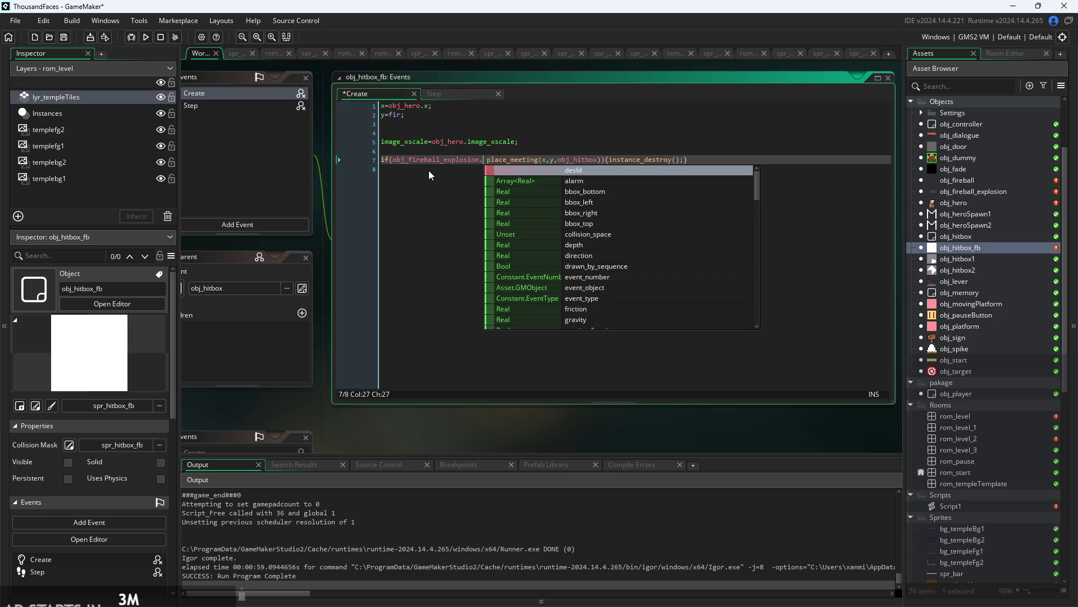
text(im)
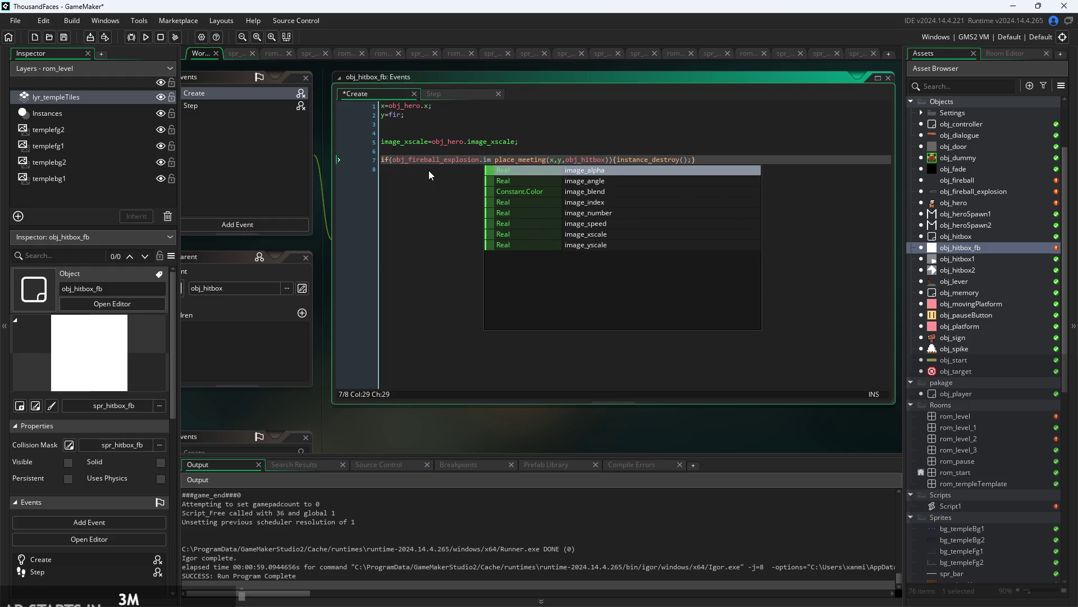
key(Down)
key(Down)
key(Down)
key(Return)
text(==4||)
key(Right)
key(Right)
key(BackSpace)
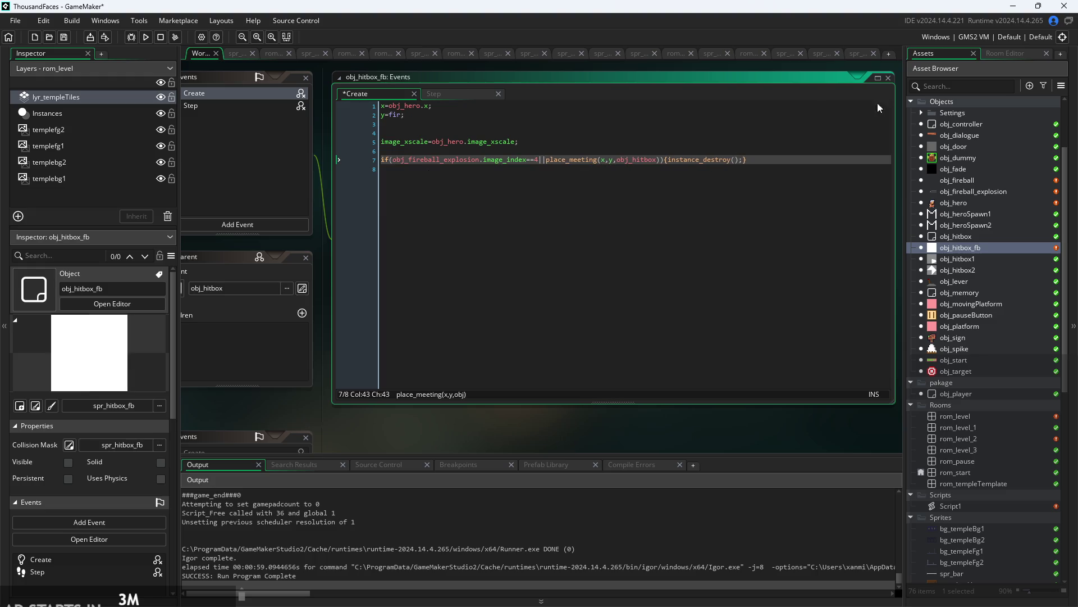
double_click(997, 190)
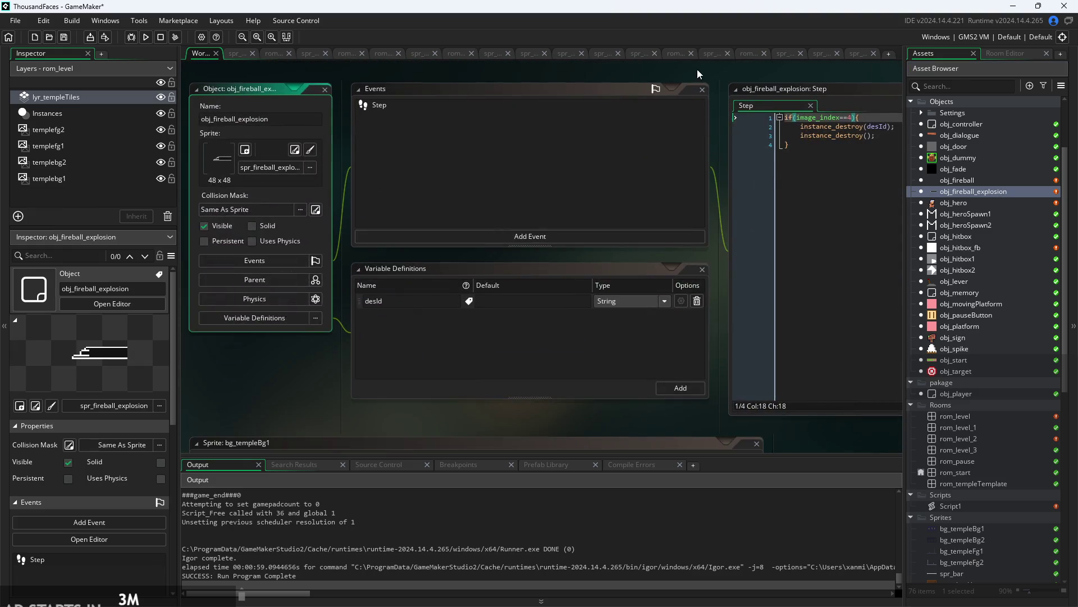
- Replace obj_hitbox_fb's Step code with a copy of its Create code
click(656, 147)
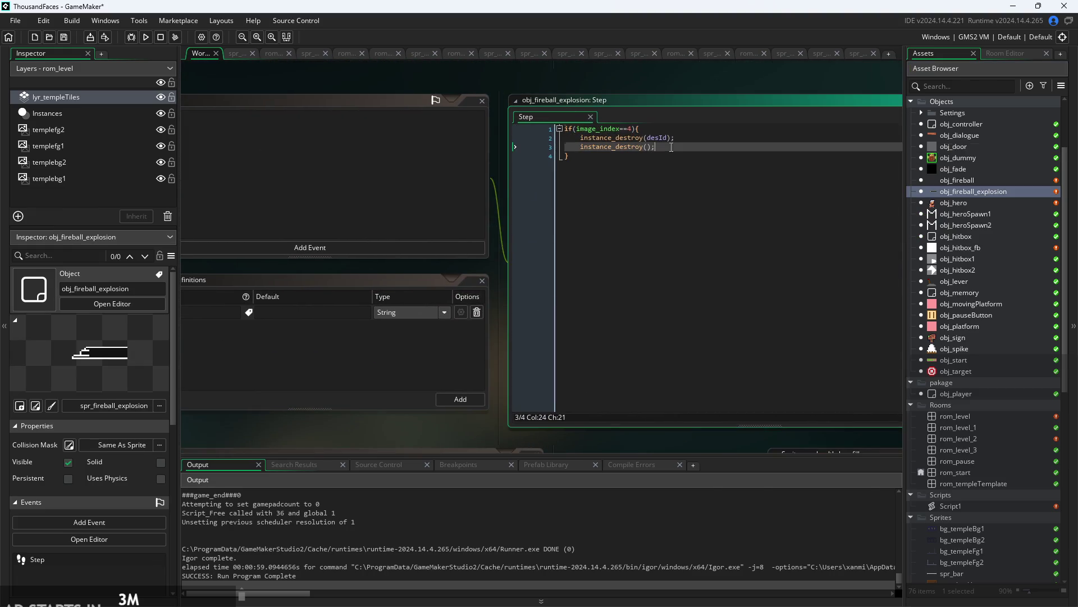
scroll(656, 156, up, 2)
drag(691, 66, 628, 133)
click(648, 195)
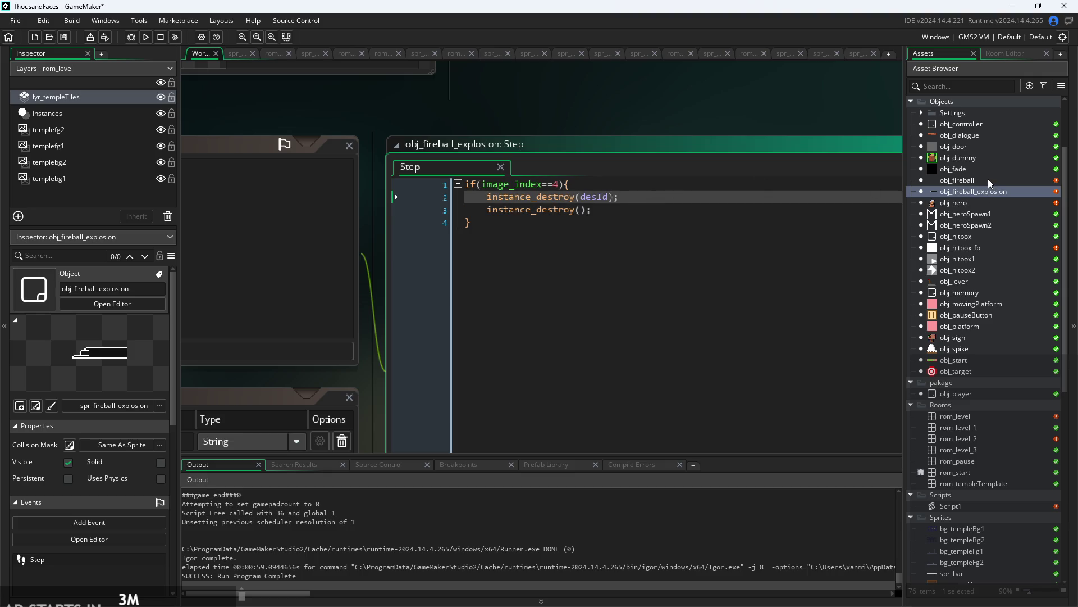
double_click(970, 249)
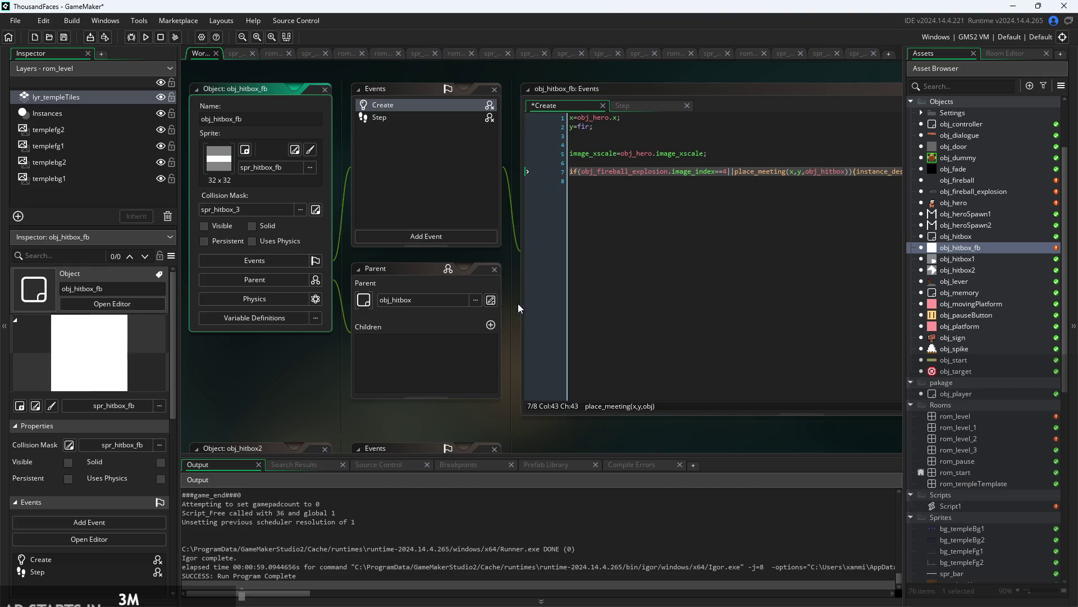
click(806, 186)
key(ctrl+a)
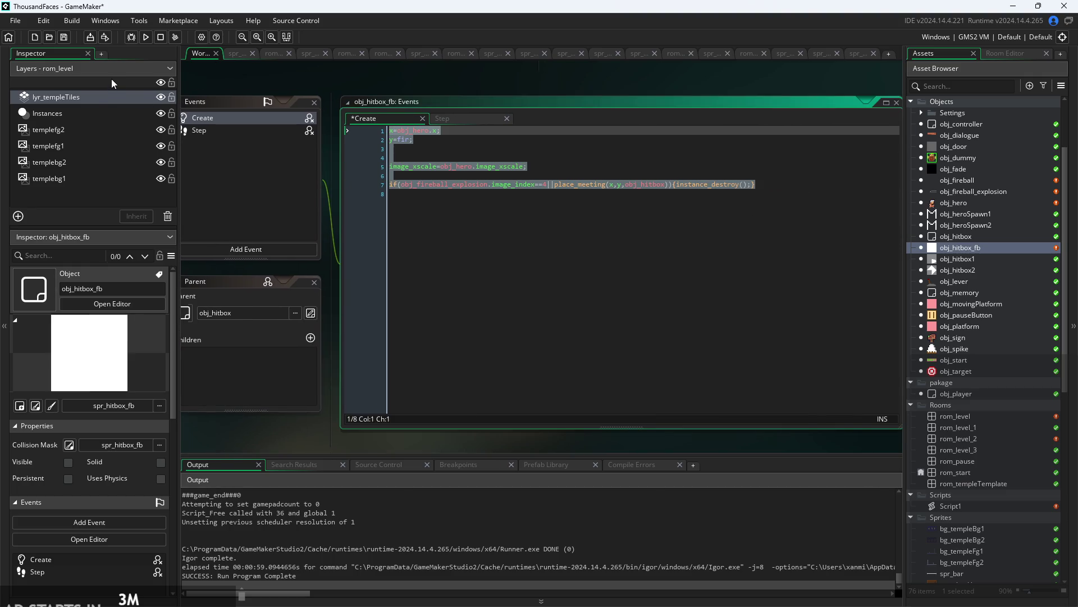
click(450, 119)
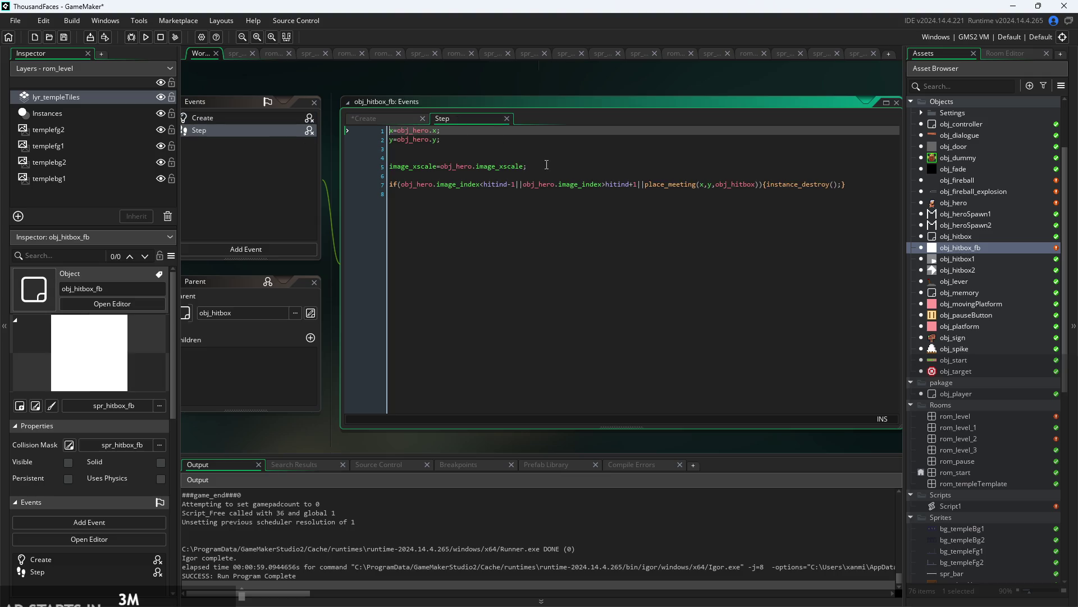
drag(851, 180, 161, 79)
drag(860, 194, 1, 14)
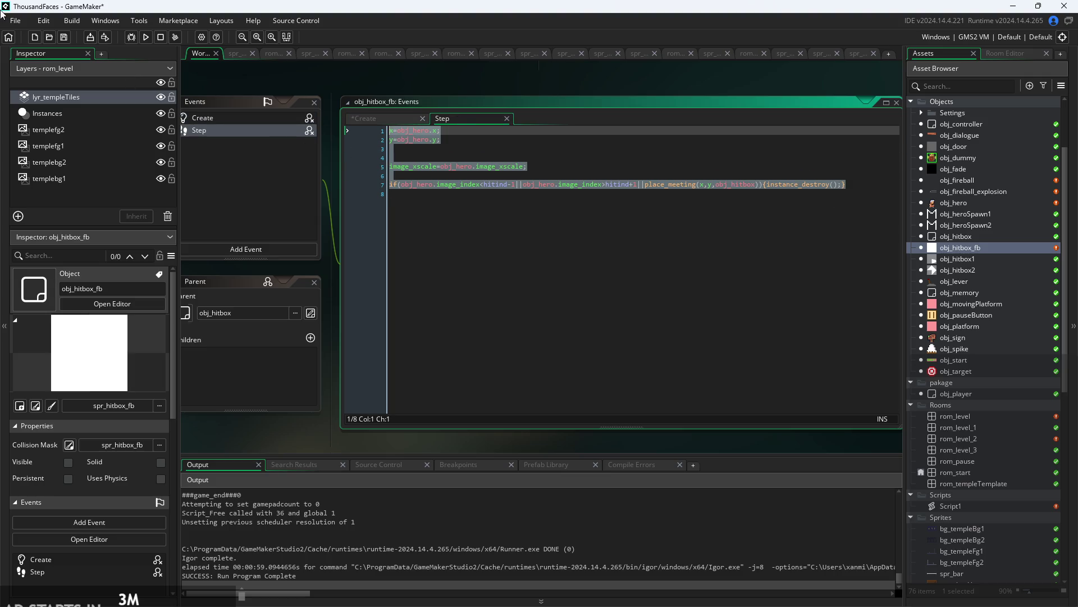
text(x=obj_hero.x; y=fir;   image_xscale=obj_hero.image_xscale;  if(obj_fireball_explosion.image_index==4||place_meeting(x,y,obj_hitbox)){instance_destroy();})
- Make the y line in Create read obj_fireball_explosion.y
click(403, 140)
text(fir)
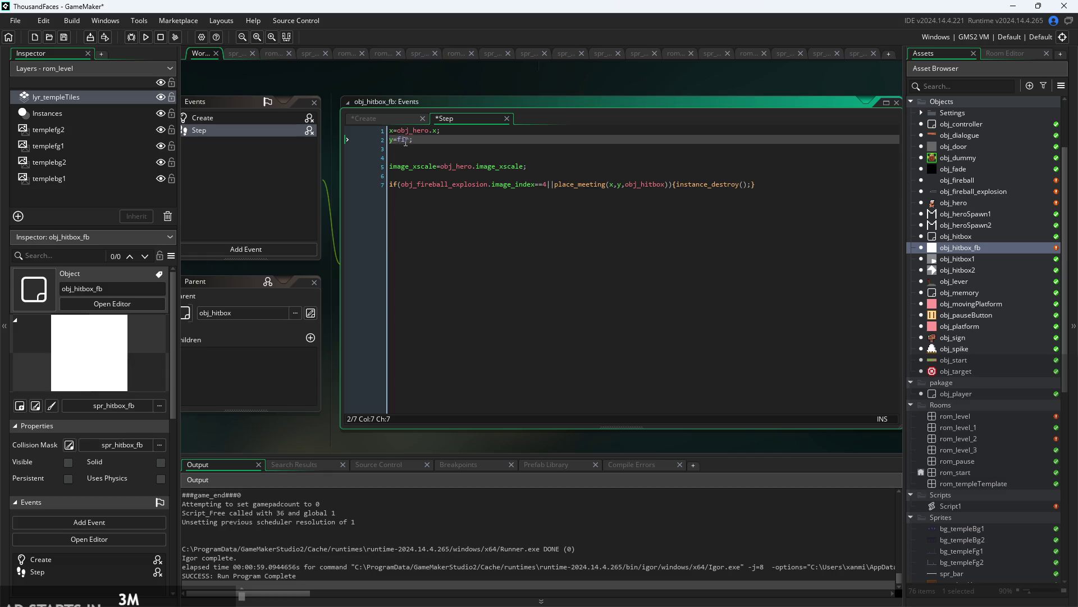
key(ctrl+Tab)
key(ctrl+a)
key(ctrl+v)
click(414, 141)
text(b)
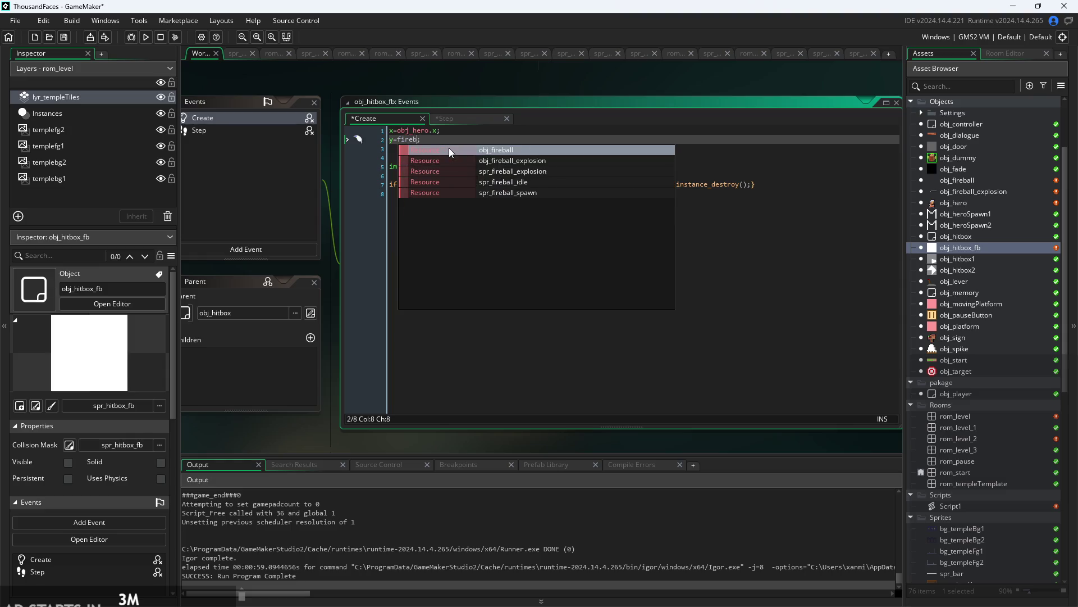
key(Down)
key(Return)
text(.y)
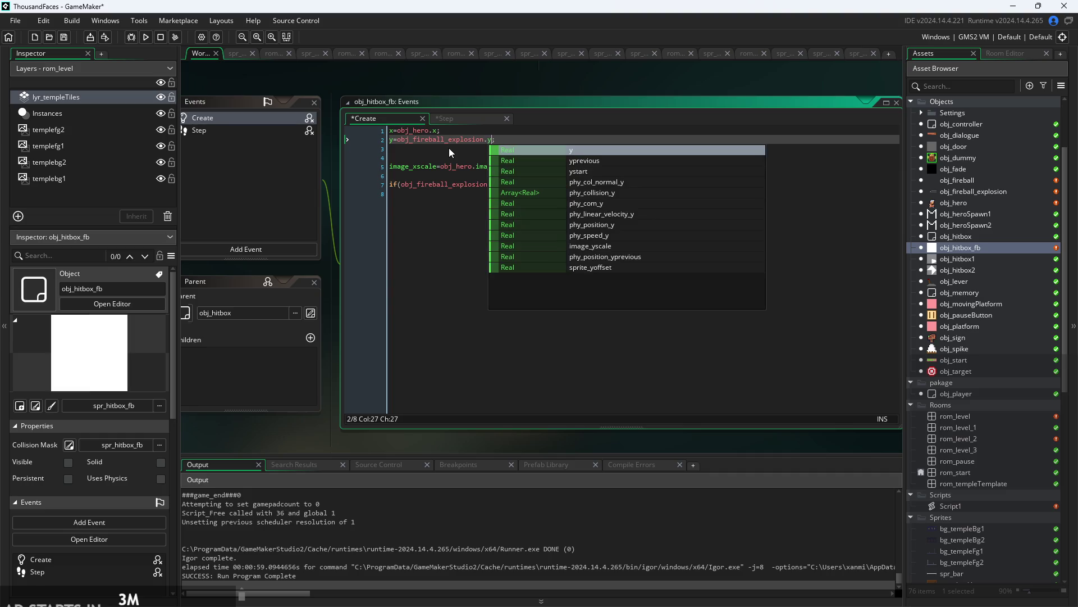
- Make the x line in Create read obj_fireball_explosion.x
click(436, 131)
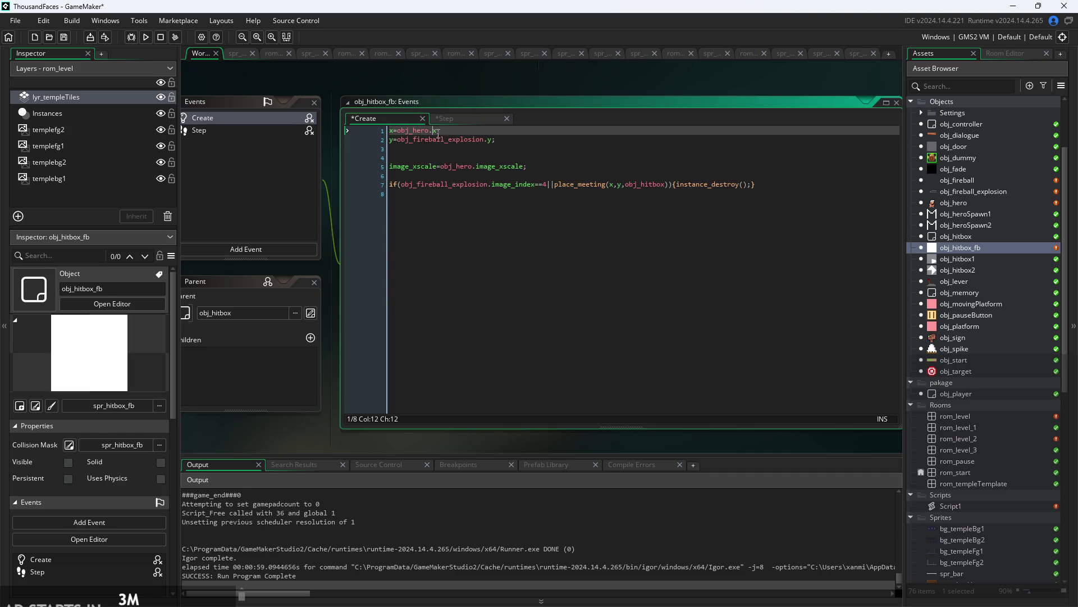
text(fi)
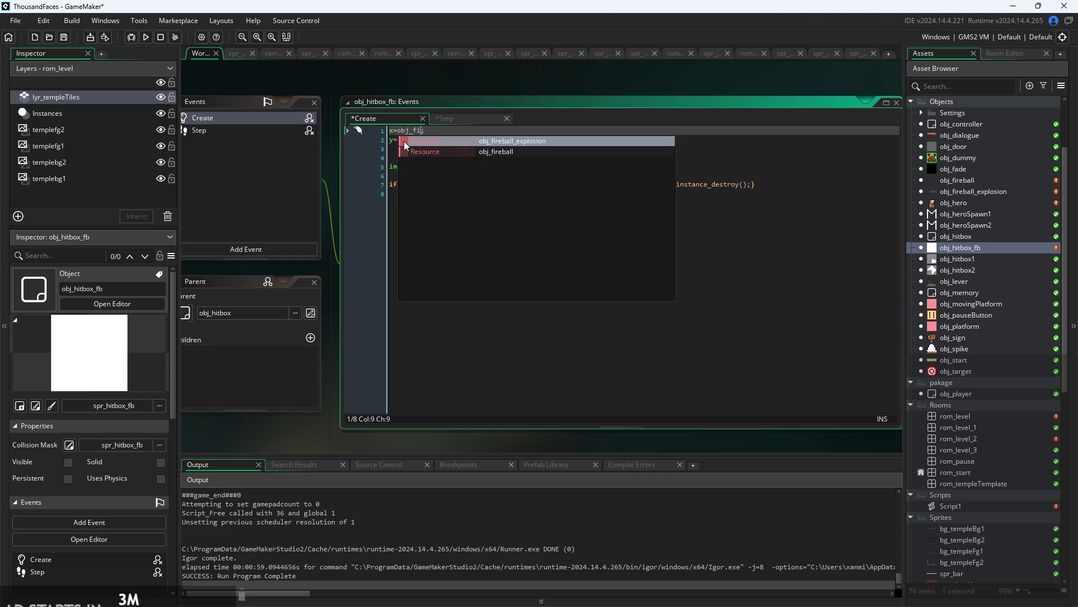
click(405, 142)
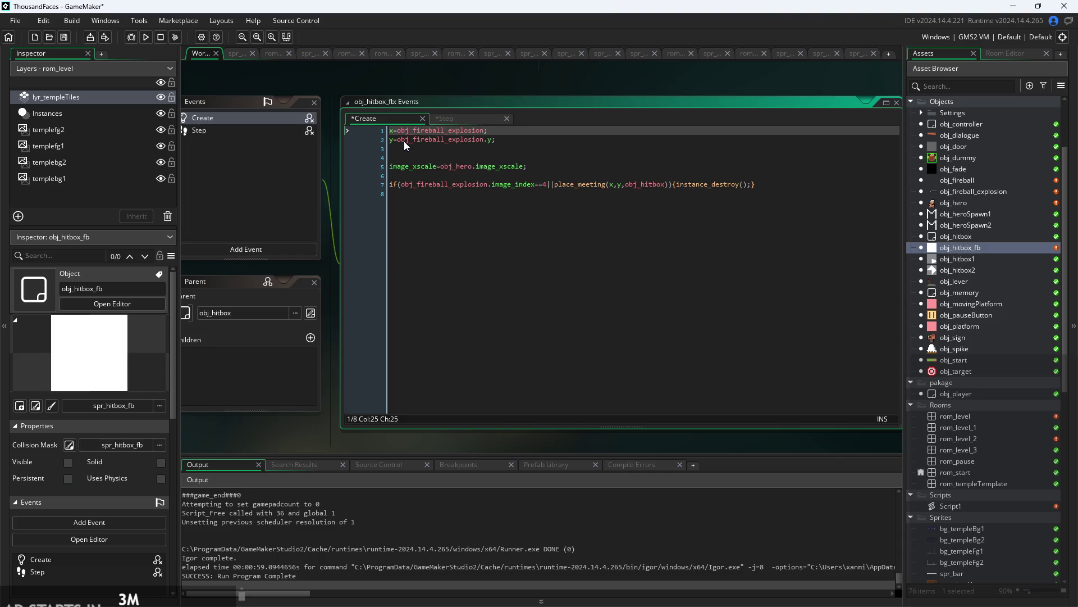
text(.x)
click(418, 139)
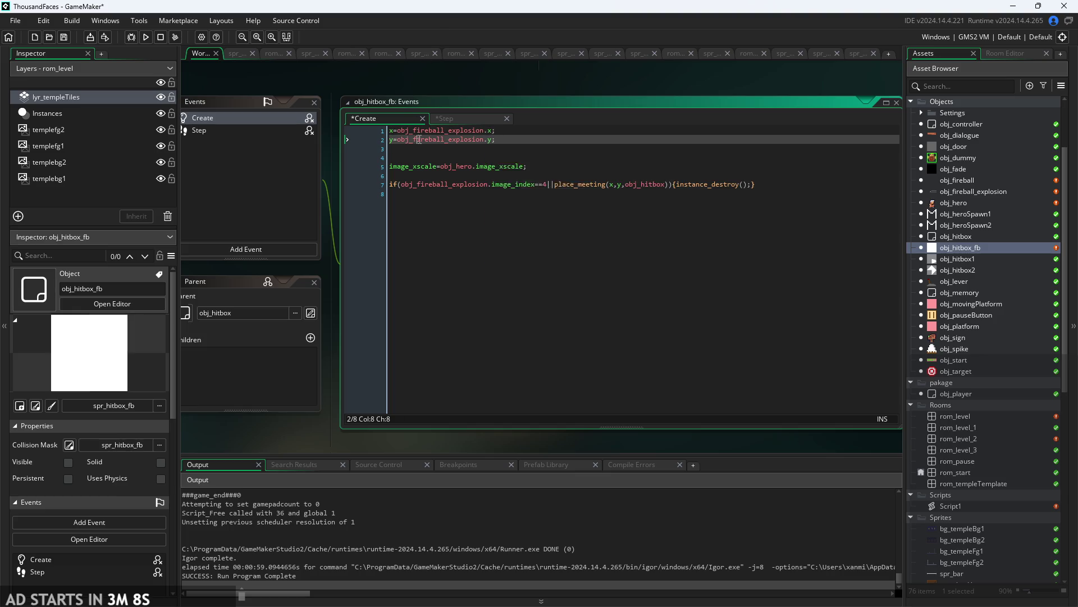
- Copy the x and y position lines to the top of the Step code, followed by a blank line
drag(496, 139, 389, 131)
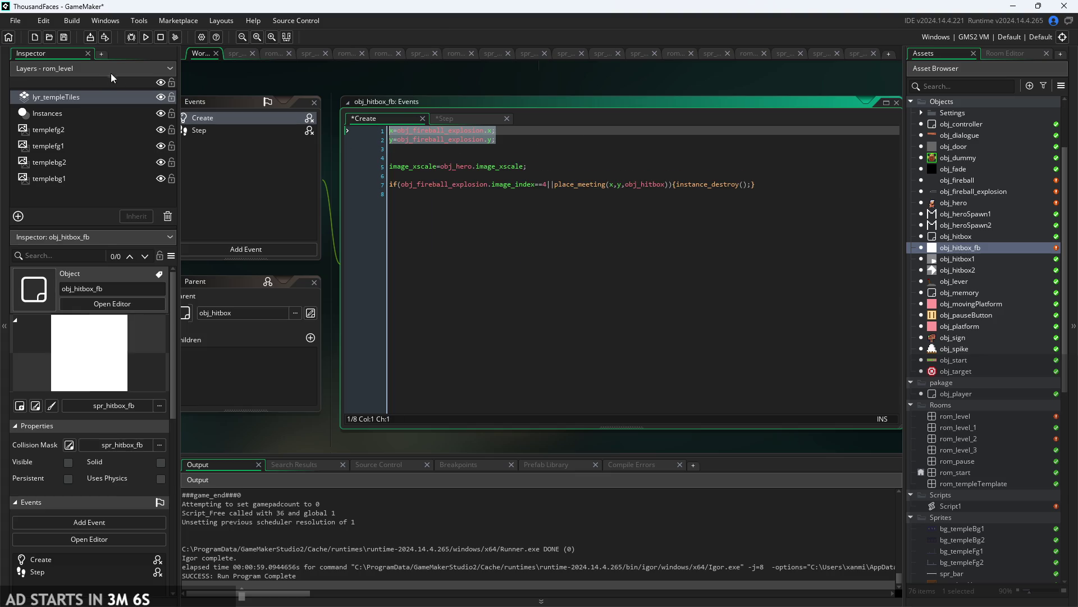
key(ctrl+c)
click(449, 119)
key(ctrl+v)
key(Return)
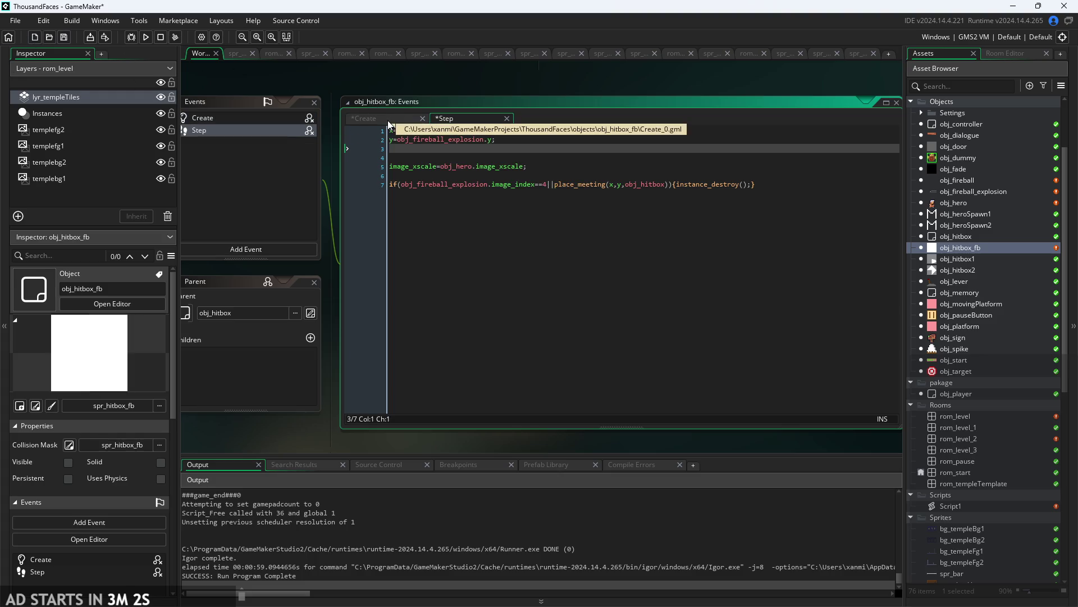
- Cut the image_xscale line from Create, delete it from Step, and run the game
click(388, 120)
drag(527, 166, 389, 157)
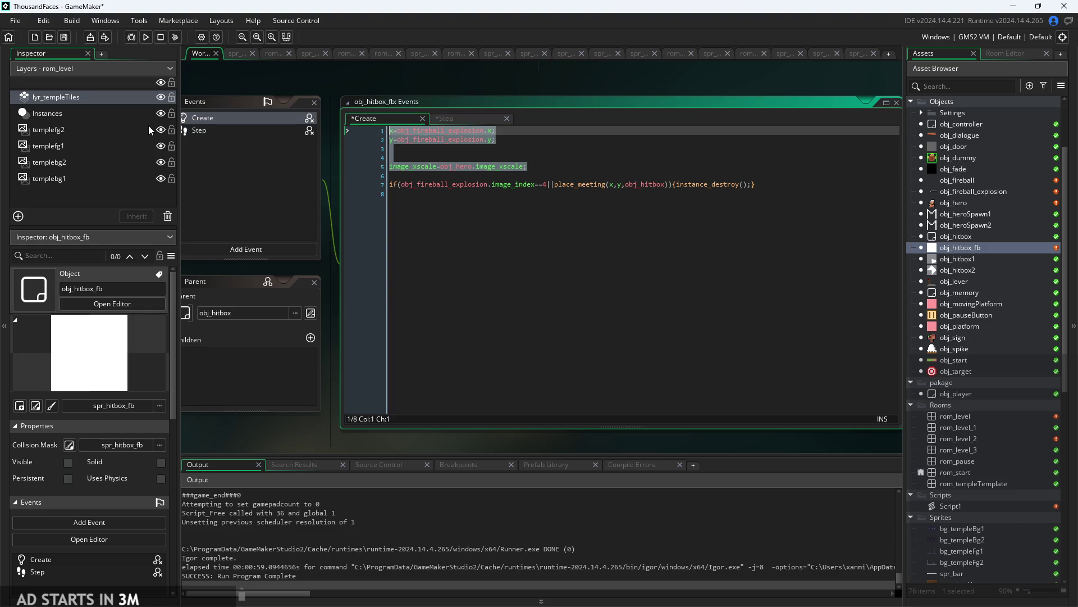
key(ctrl+x)
click(465, 118)
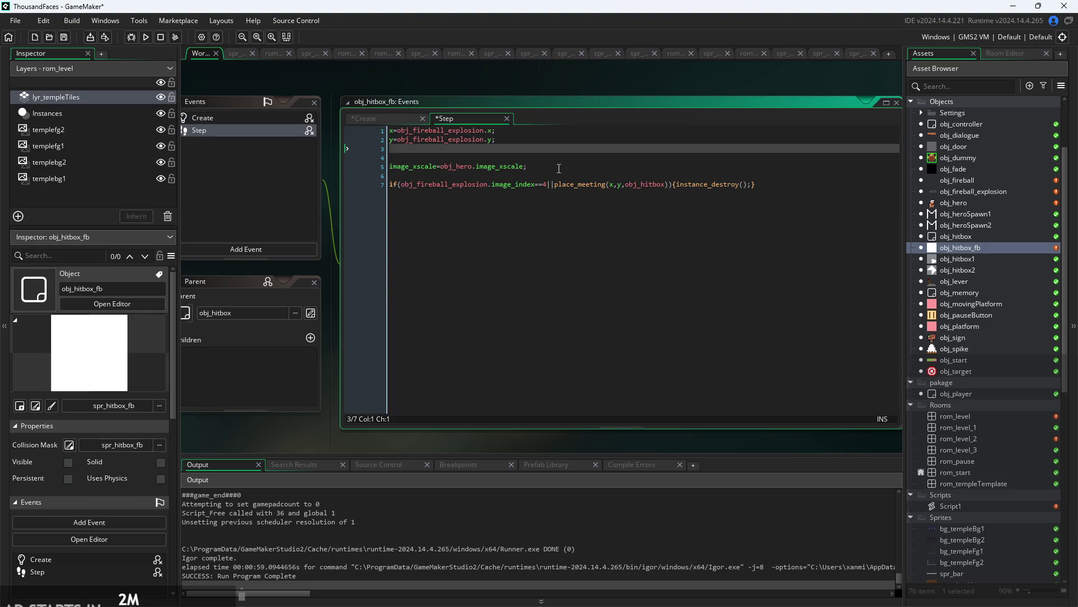
drag(559, 168, 390, 153)
key(BackSpace)
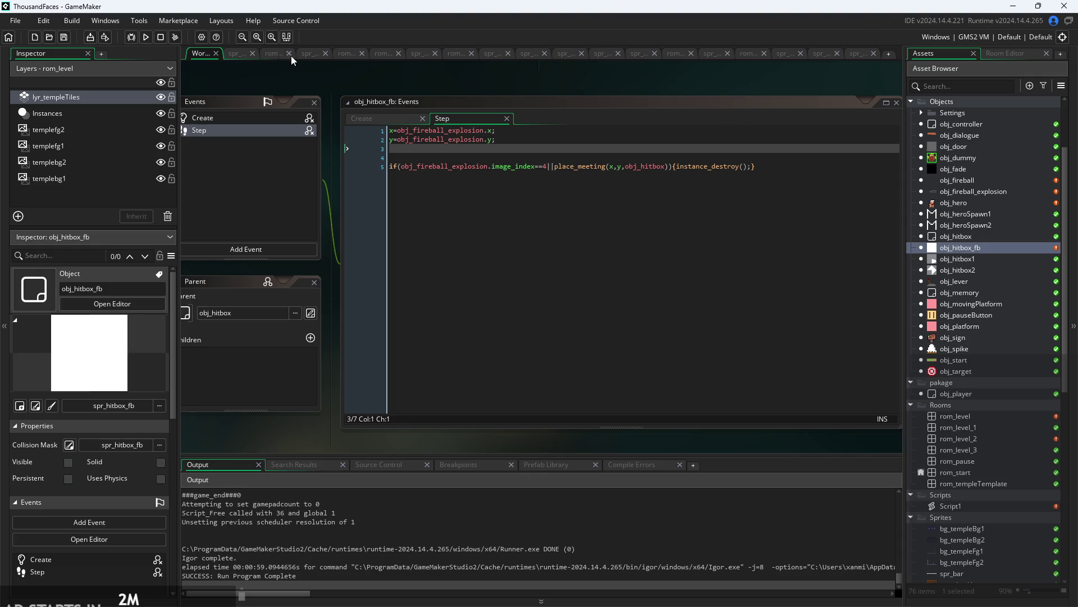
click(146, 36)
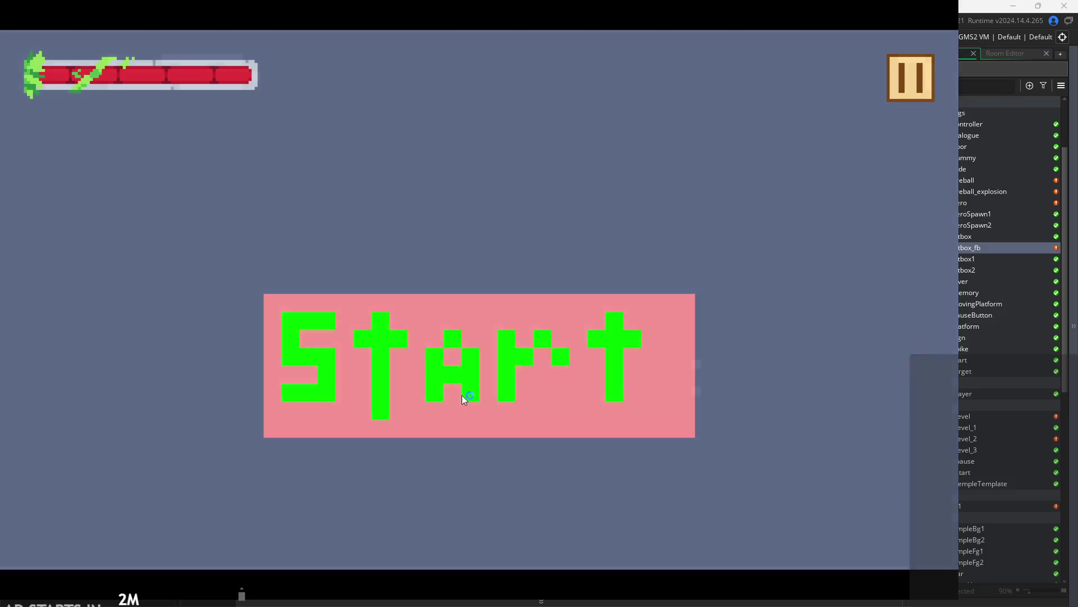
click(462, 396)
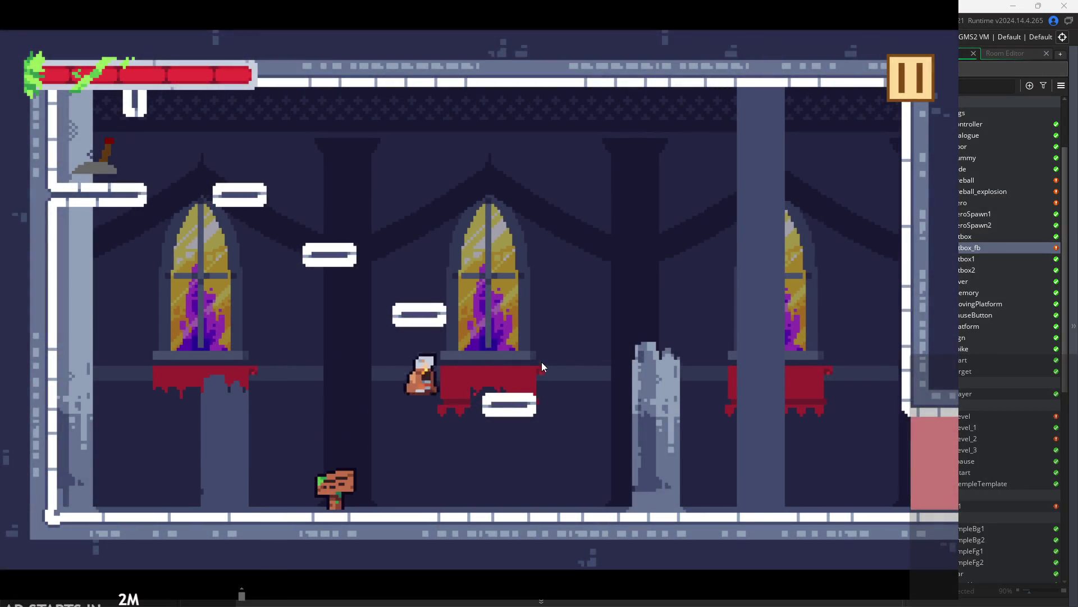
click(645, 352)
key(space)
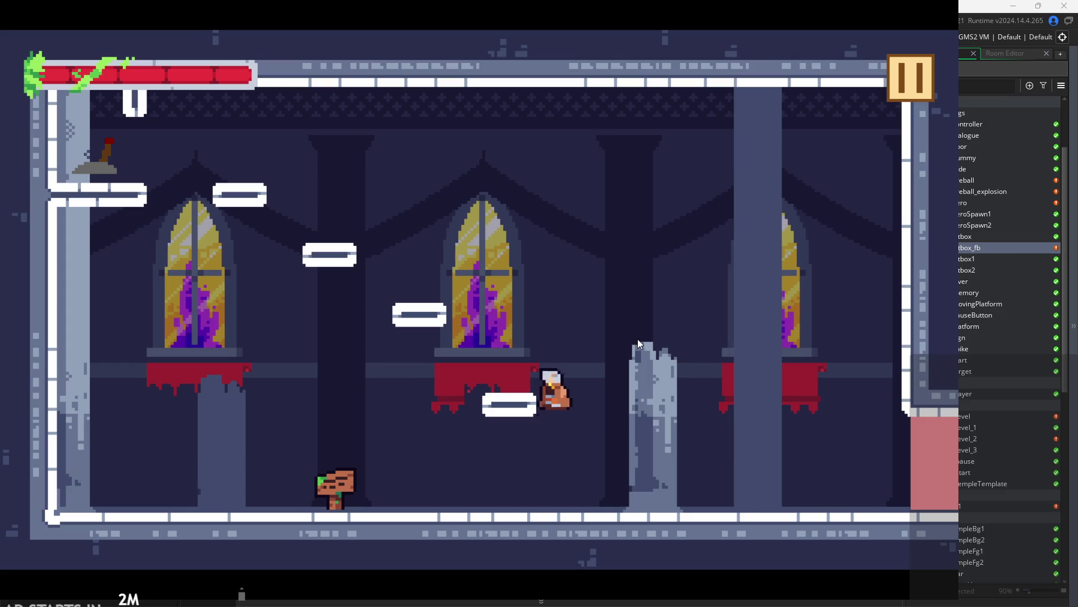
key(space)
key(Left)
key(Right)
key(Up)
key(Left)
key(Right)
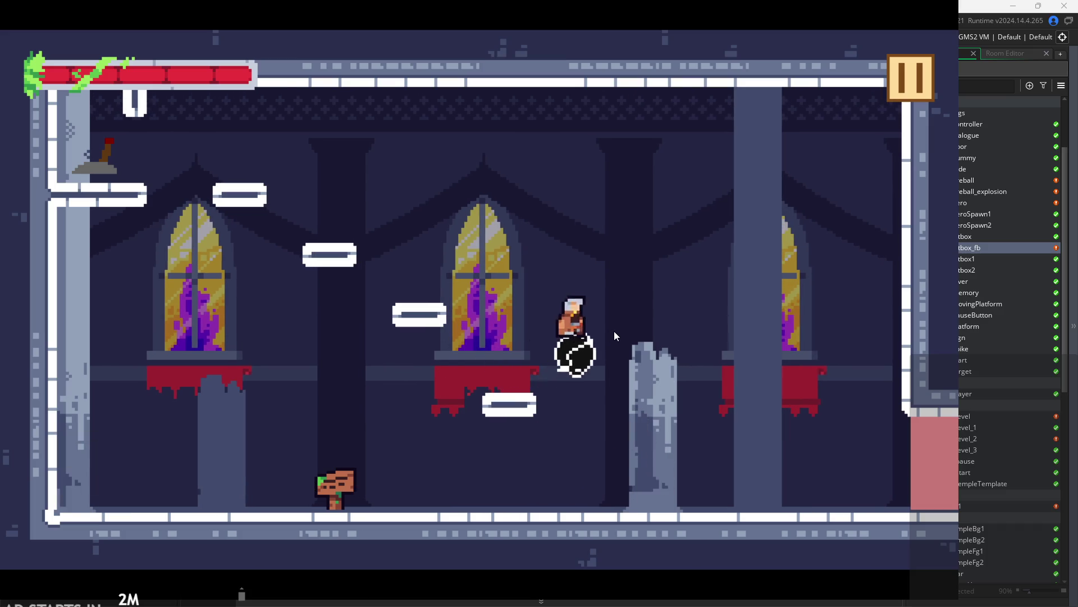
key(Left)
key(Left)
key(Up)
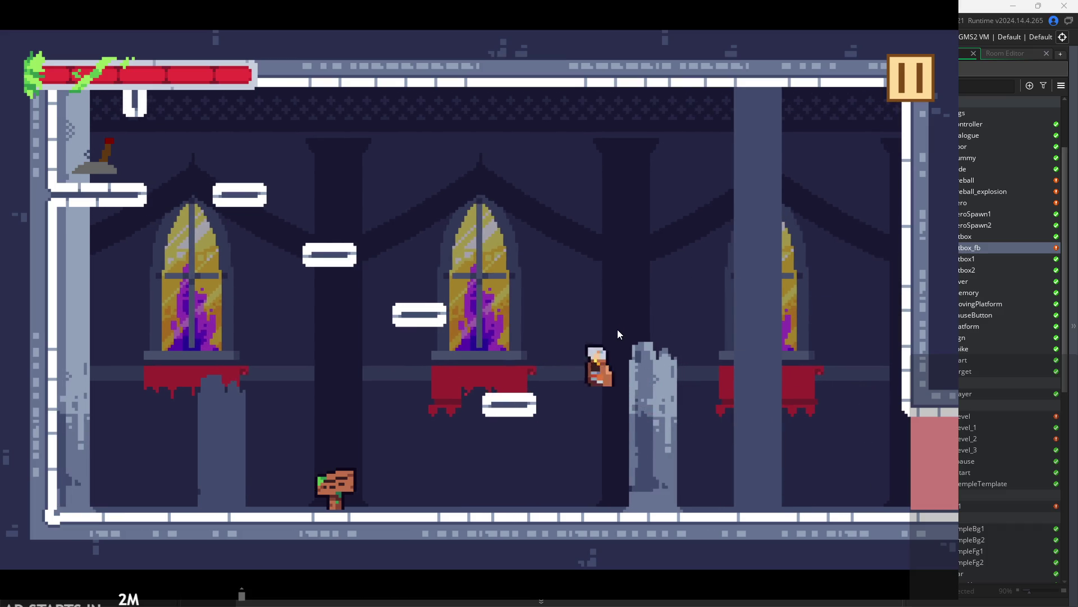
key(Right)
key(Up)
key(Right)
key(Left)
key(Right)
key(Up)
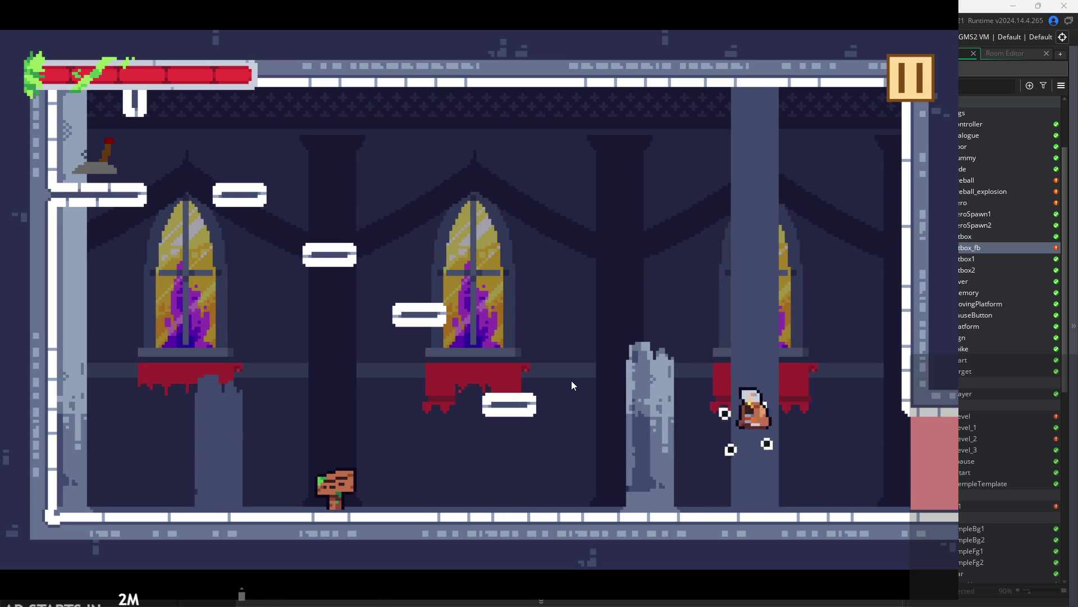
key(Left)
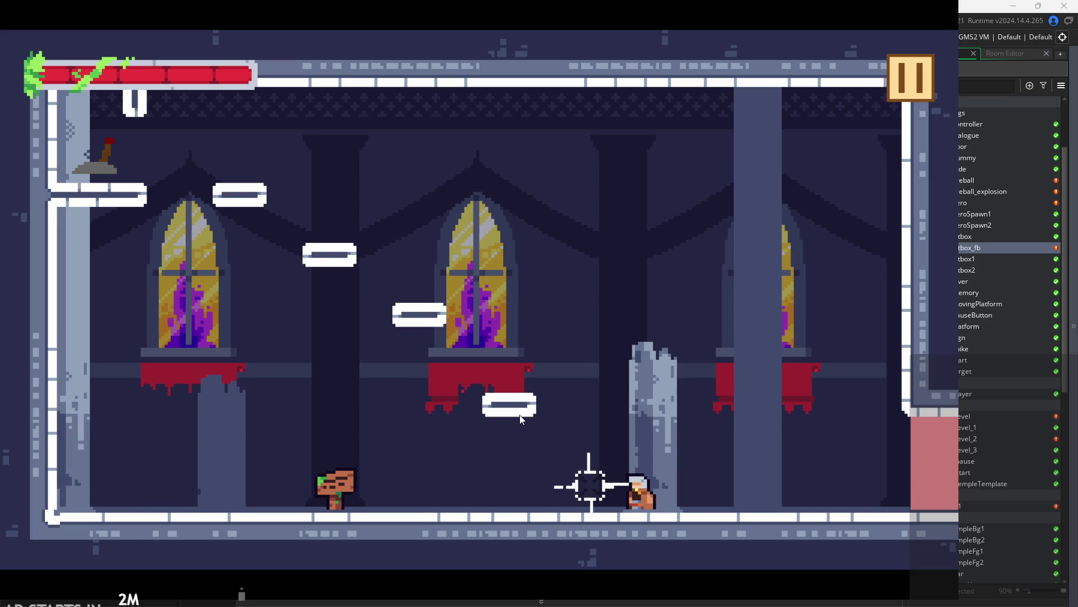
key(Left)
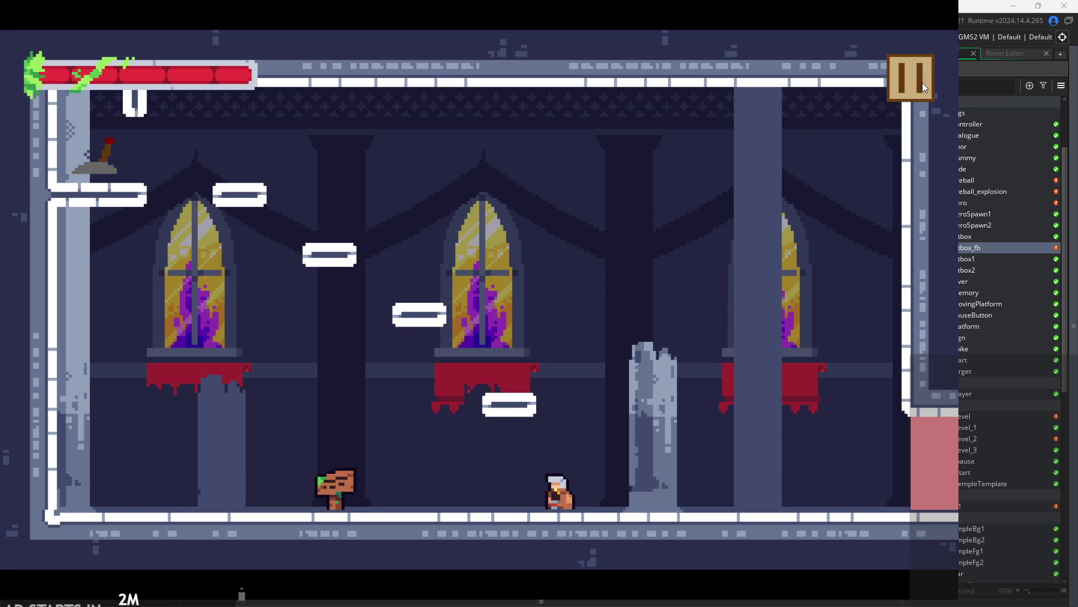
click(918, 85)
click(811, 477)
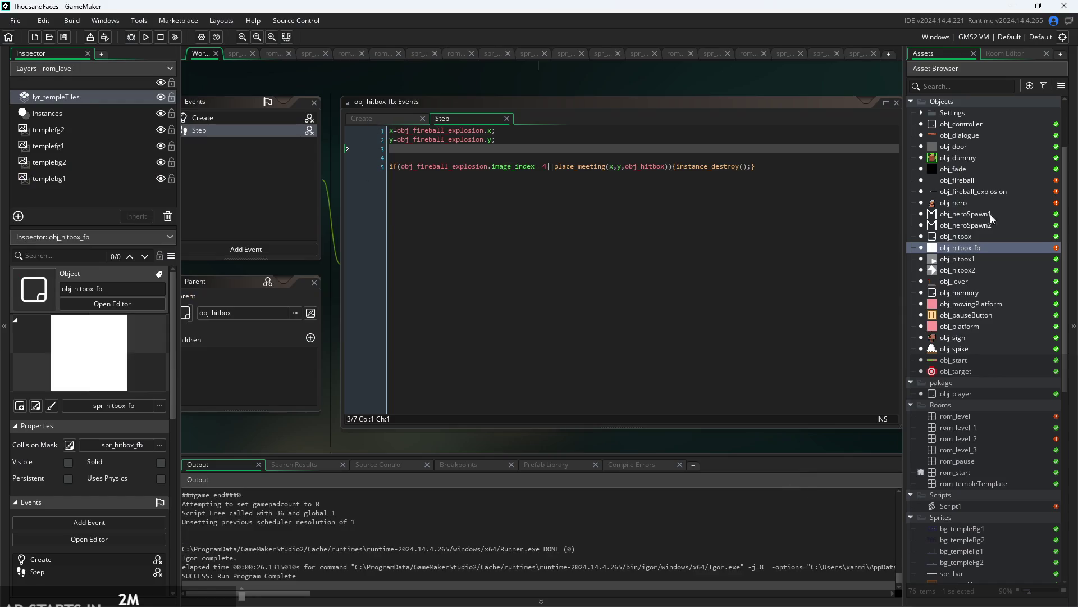
- Add =0 on line 5 of obj_fireball's Create code
double_click(978, 194)
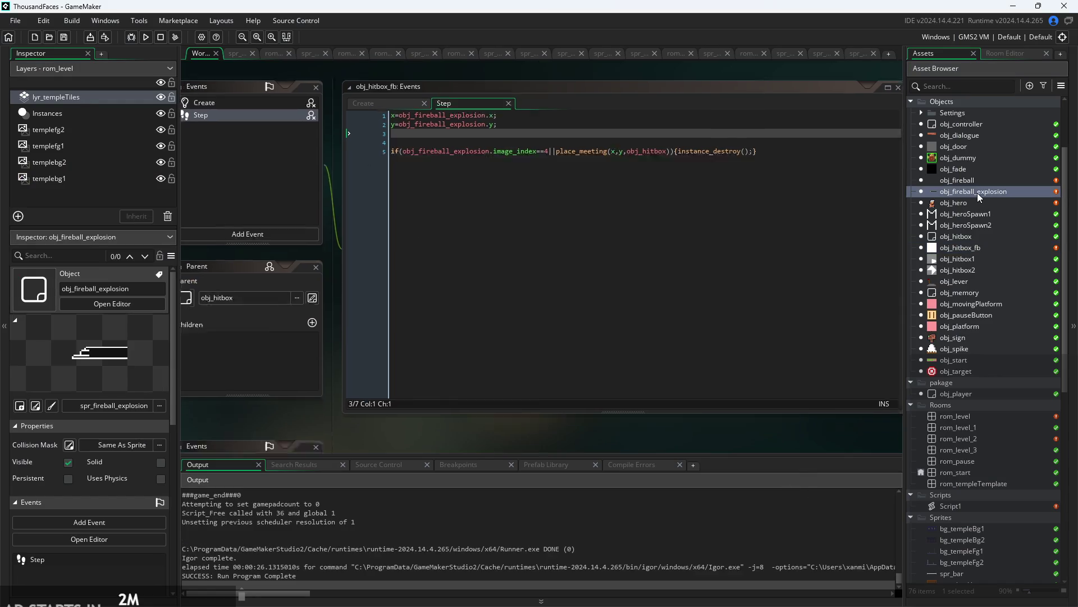
click(976, 181)
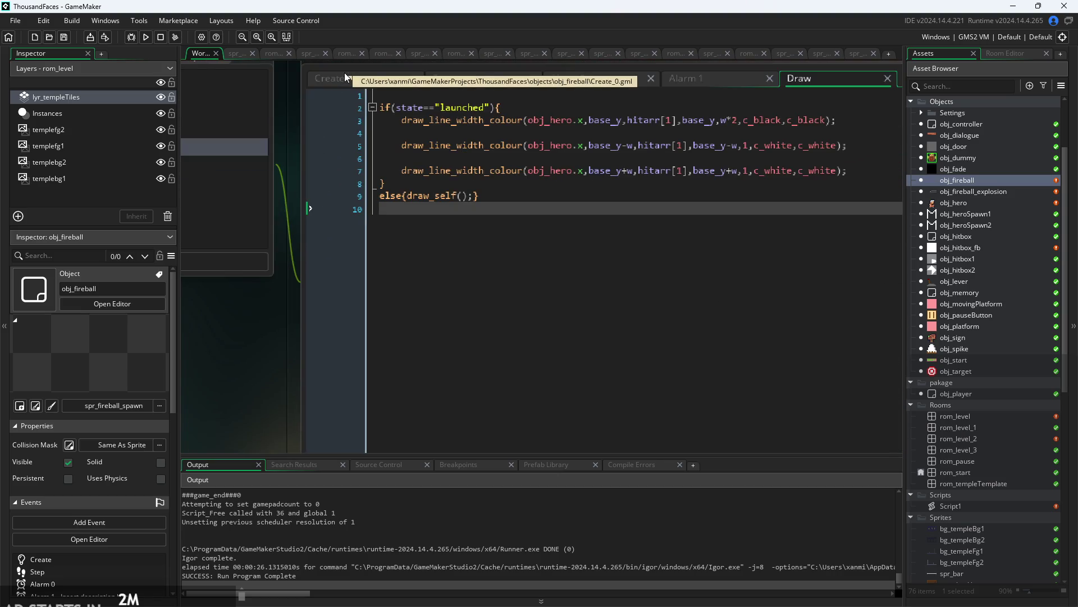
click(585, 120)
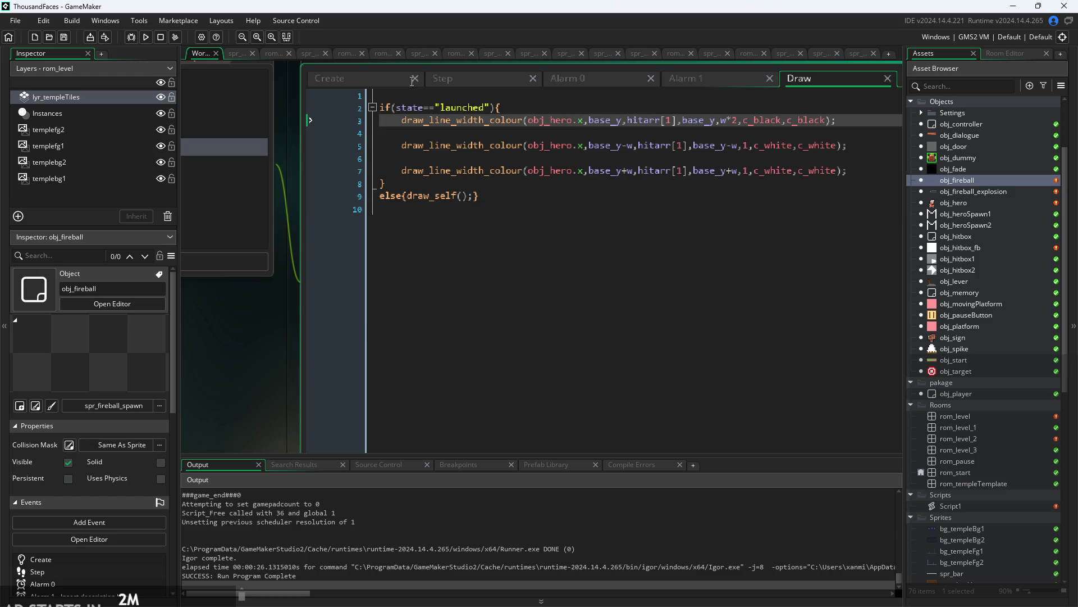
click(356, 78)
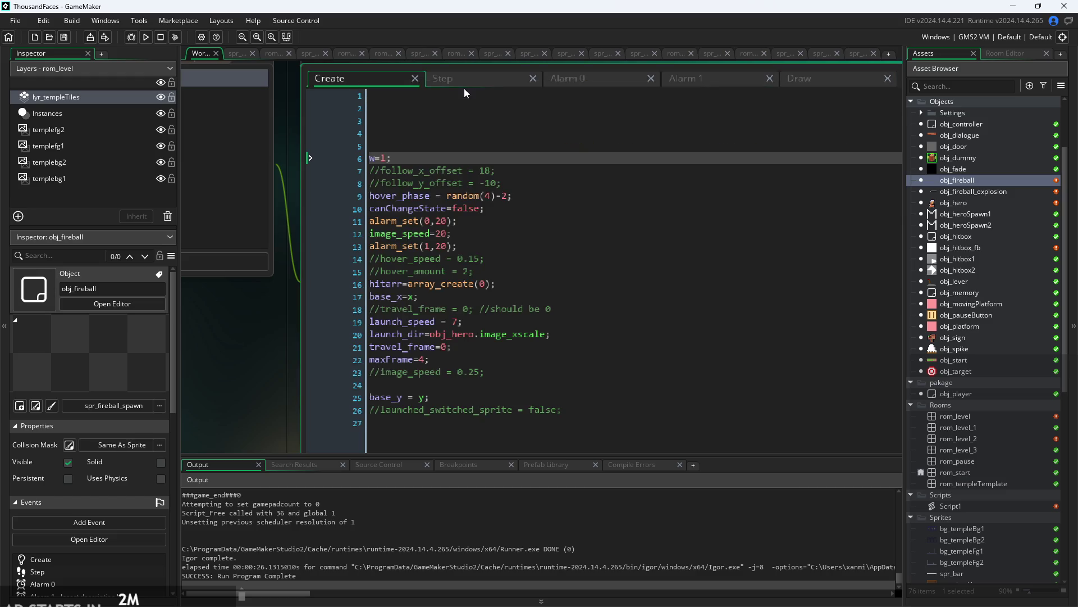
click(430, 145)
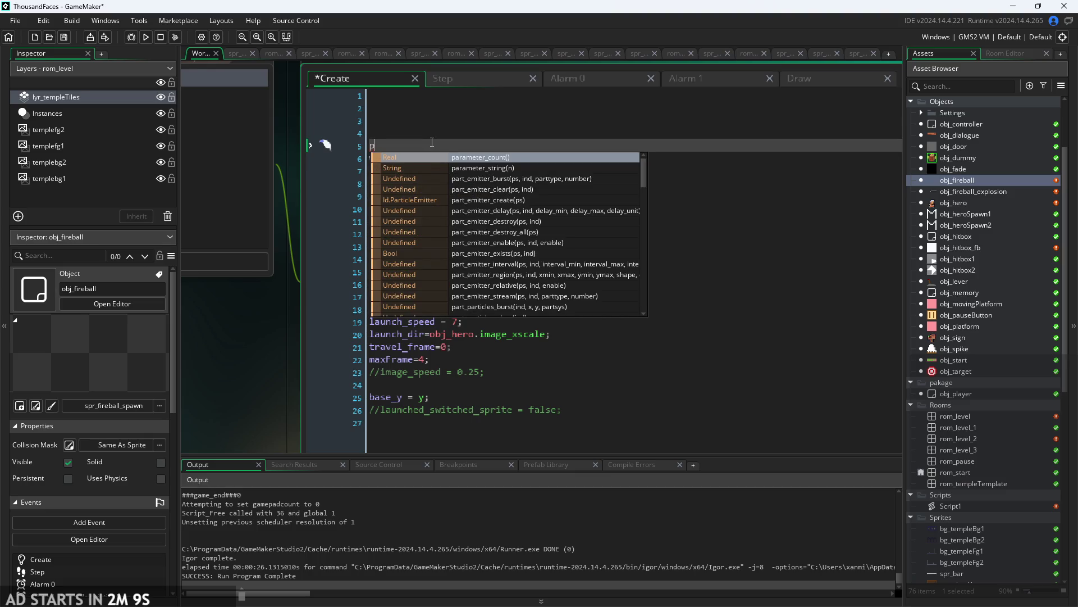
text(=0;)
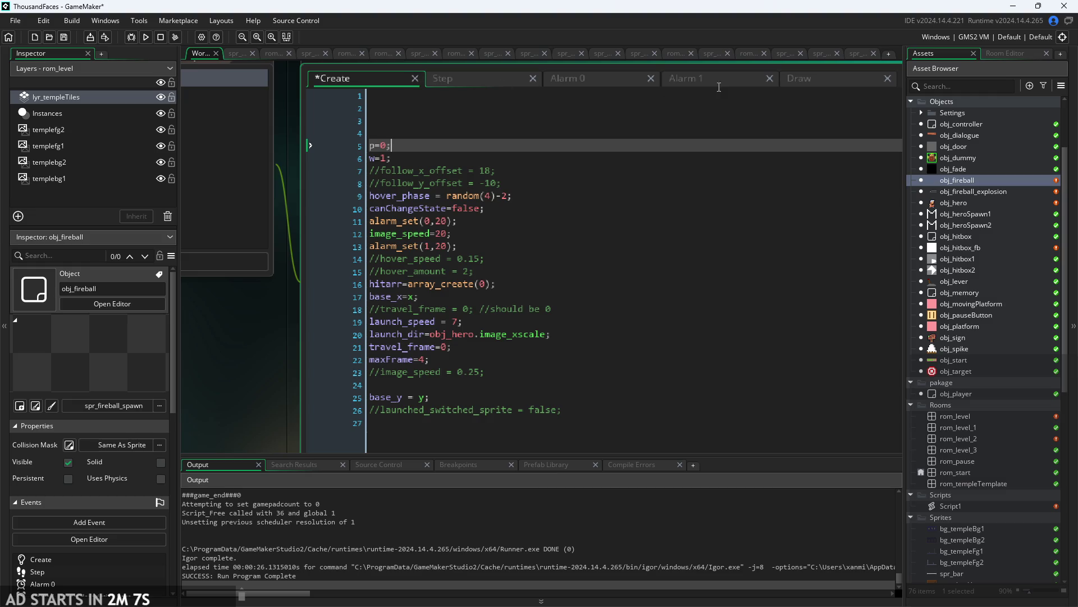
click(728, 84)
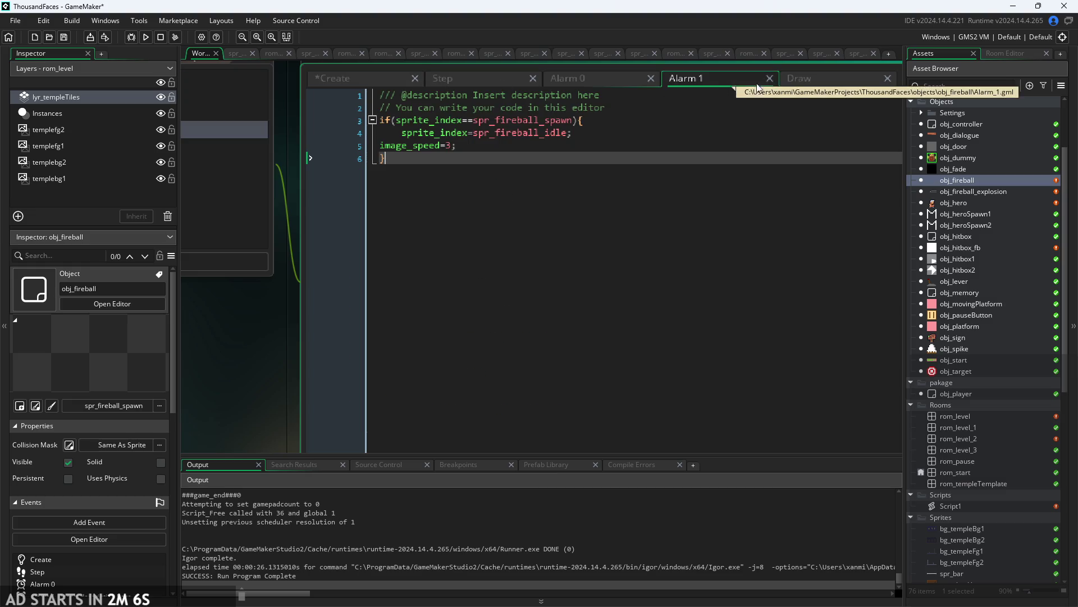
click(801, 79)
- In the Draw event, replace obj_hero.x with p*launch_dir on lines 3, 5 and 7
click(580, 121)
drag(585, 120, 530, 120)
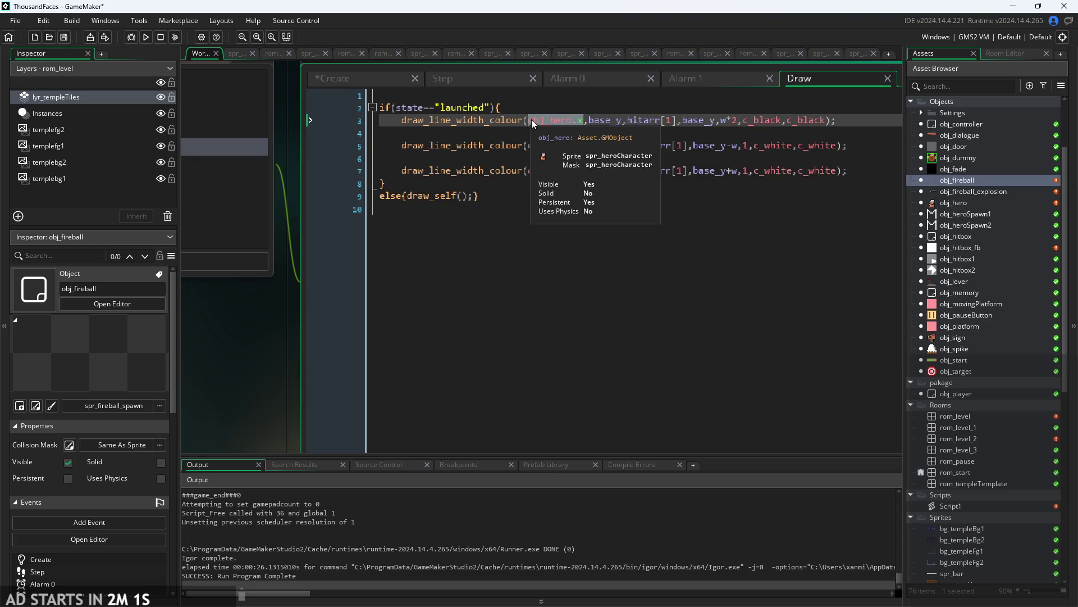
text(r*)
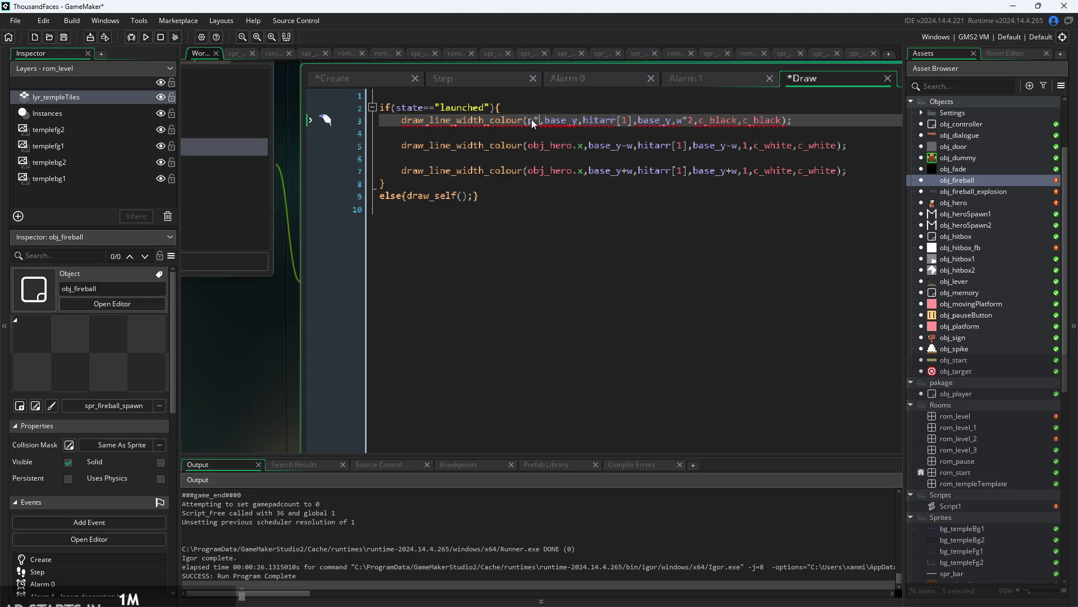
text(laun)
key(Return)
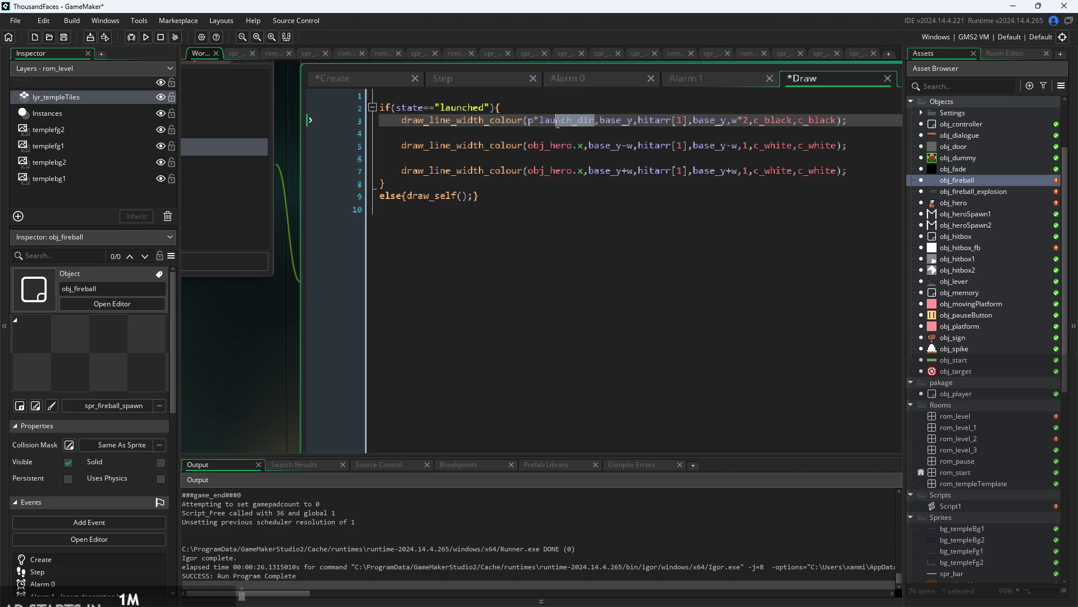
click(529, 146)
text(p*launch_dir)
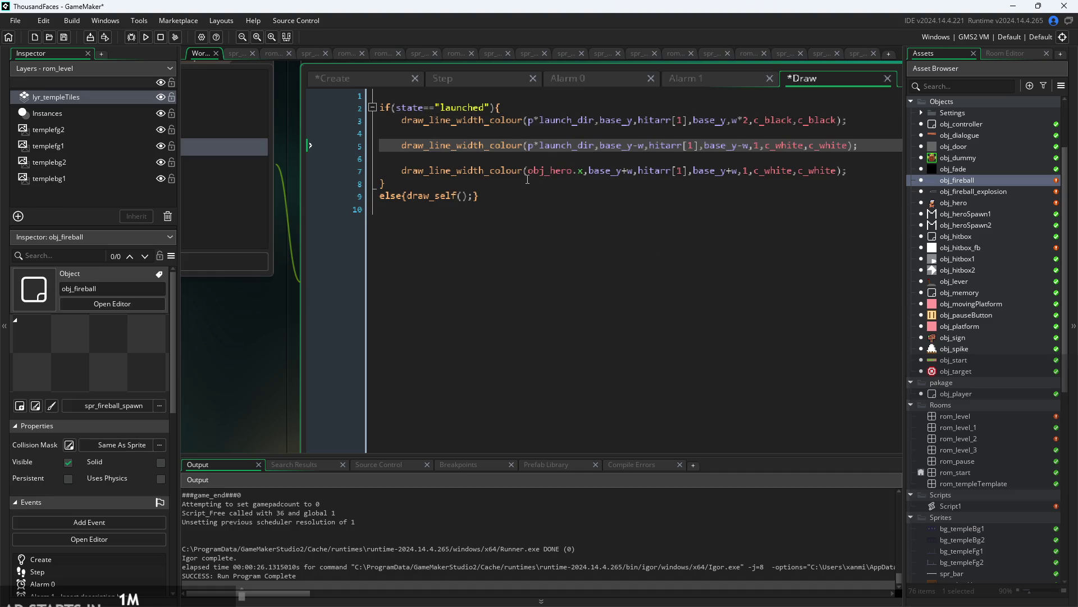
click(530, 172)
text(p*launch_dir)
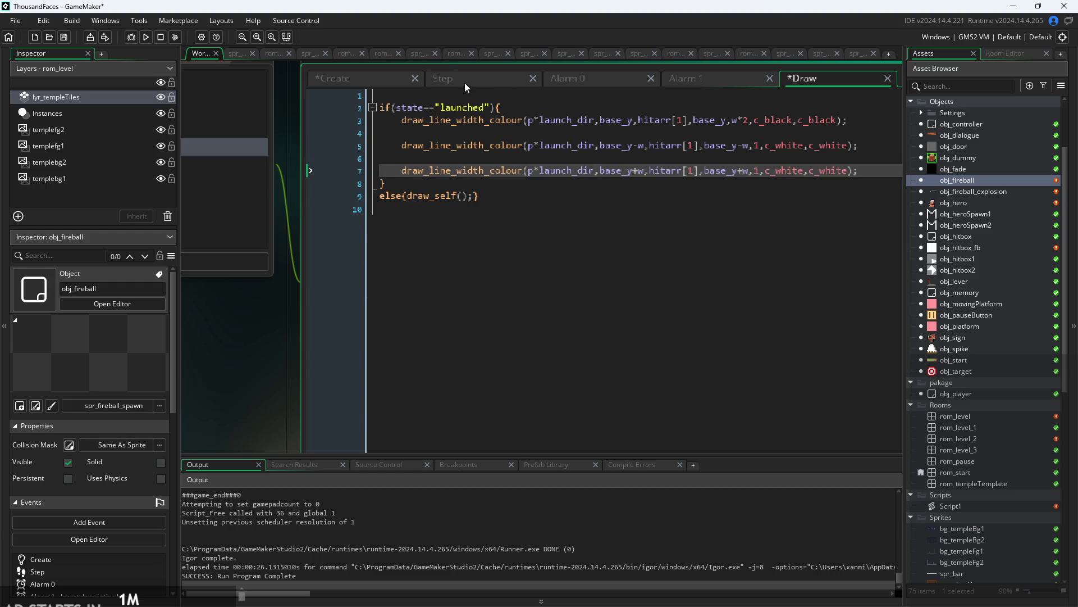
- Test-run the game with the new beam code and exit back to the editor
click(464, 83)
click(452, 107)
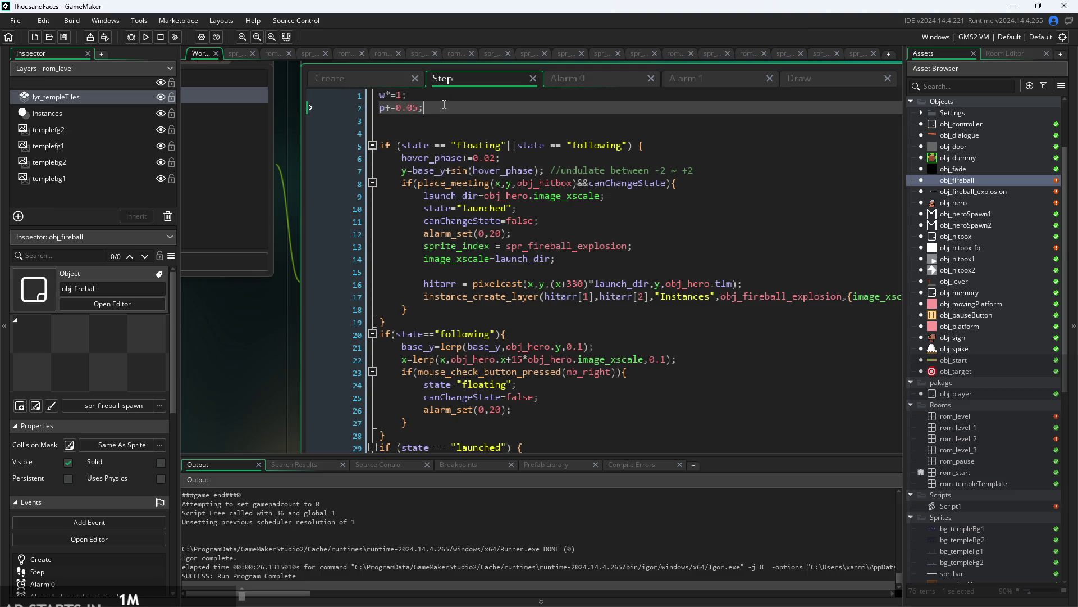
click(367, 83)
click(145, 37)
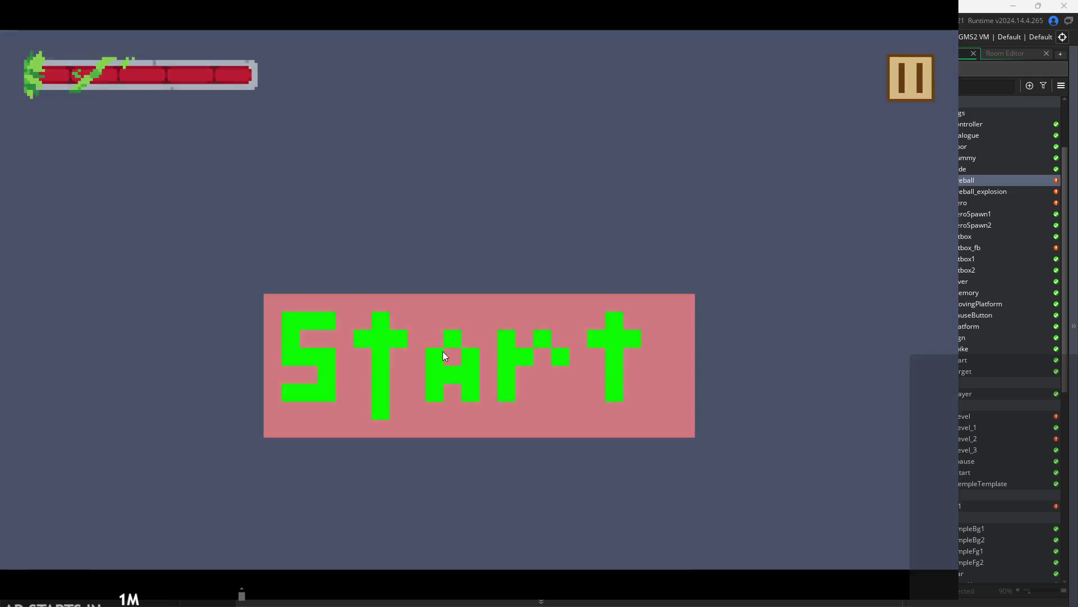
click(442, 351)
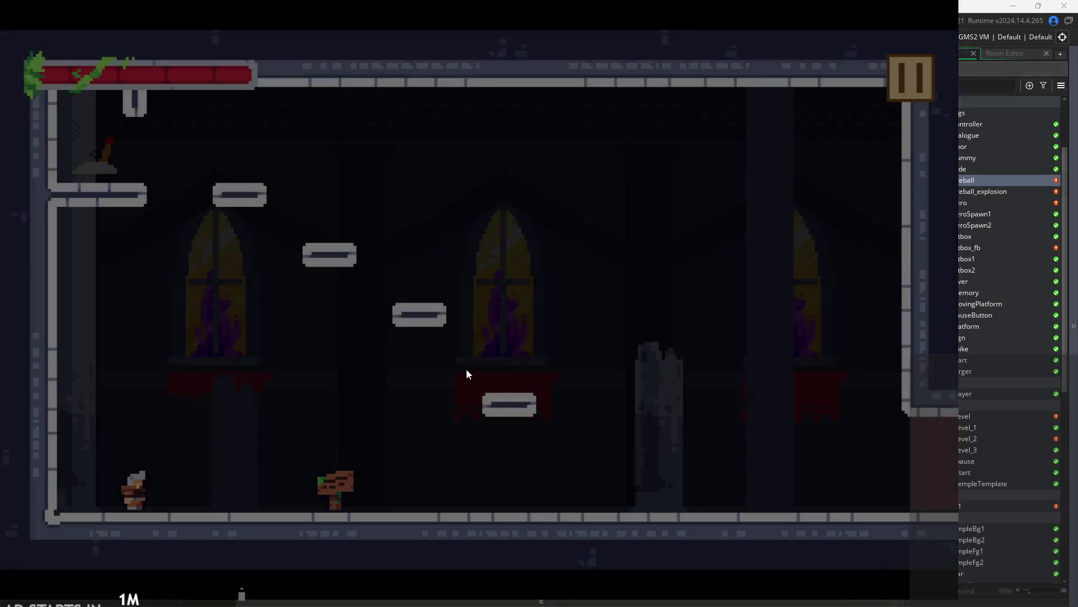
click(905, 92)
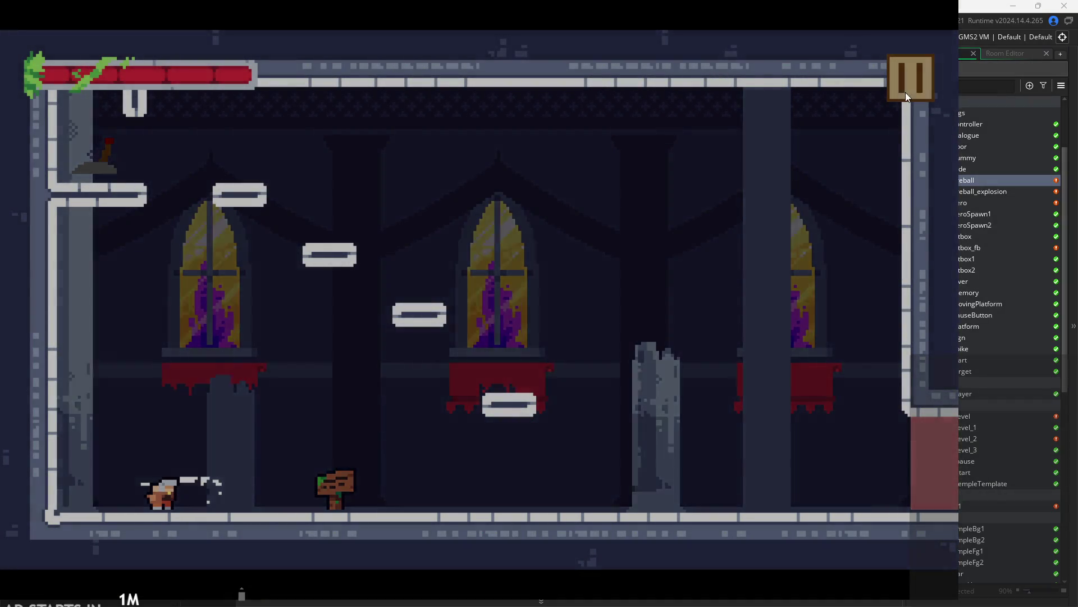
click(840, 522)
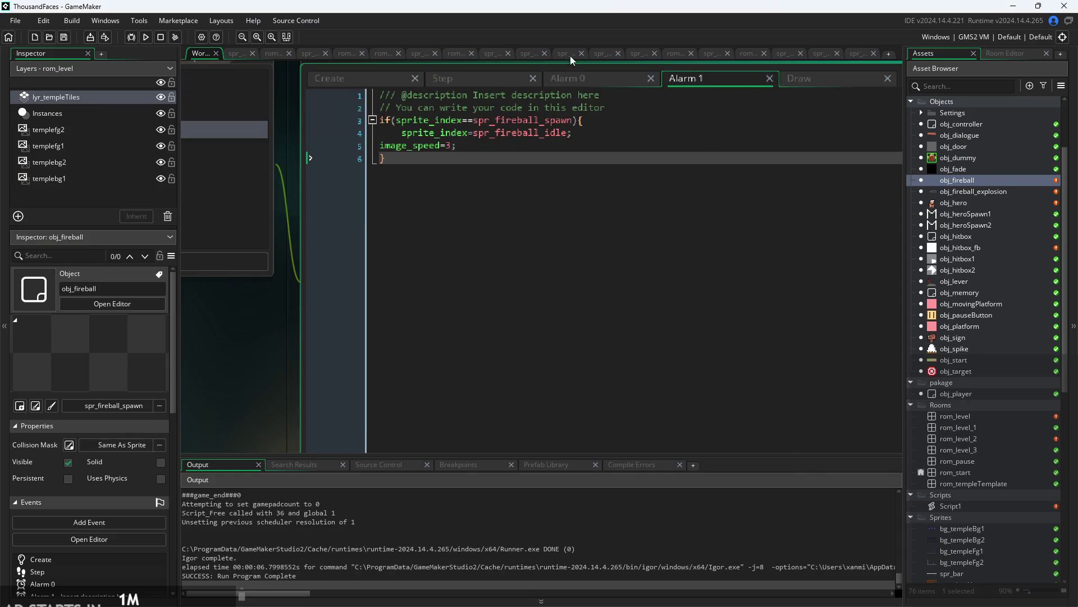
- Set p=x in obj_fireball's Create event
click(567, 75)
click(466, 77)
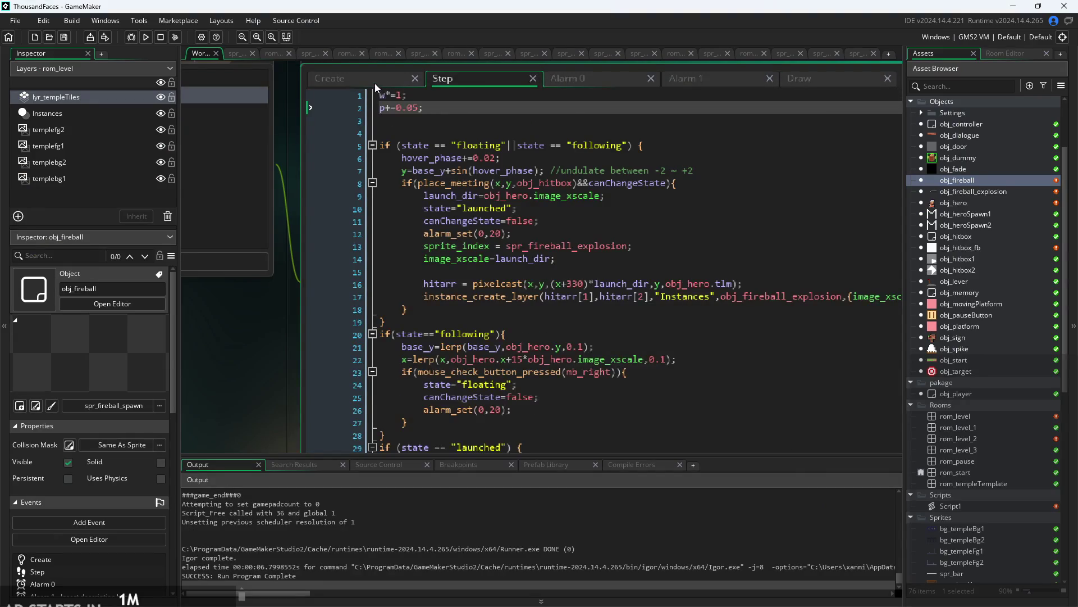
click(349, 78)
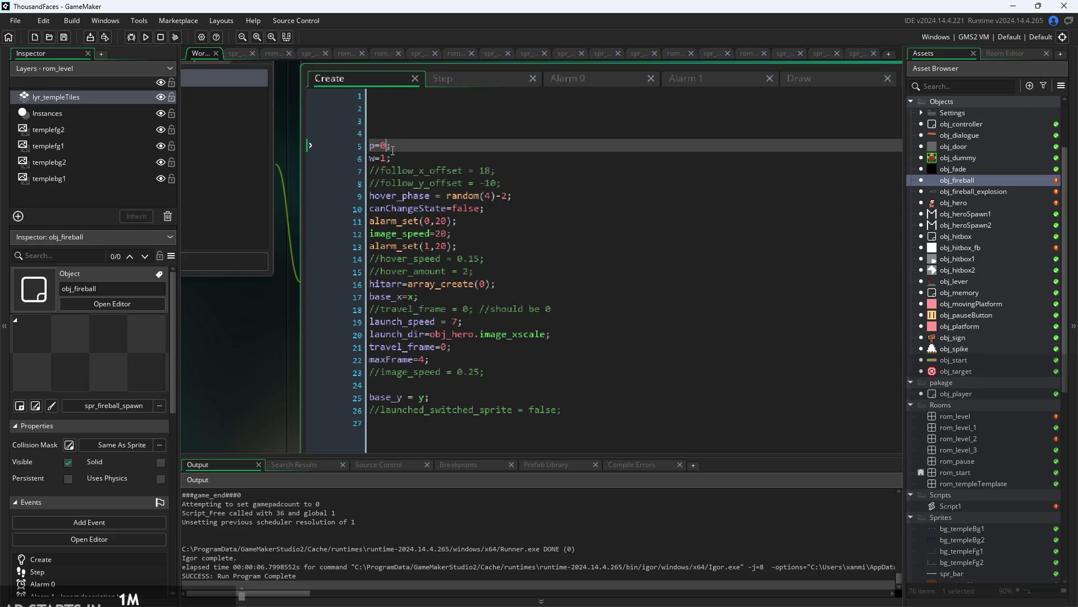
text(x)
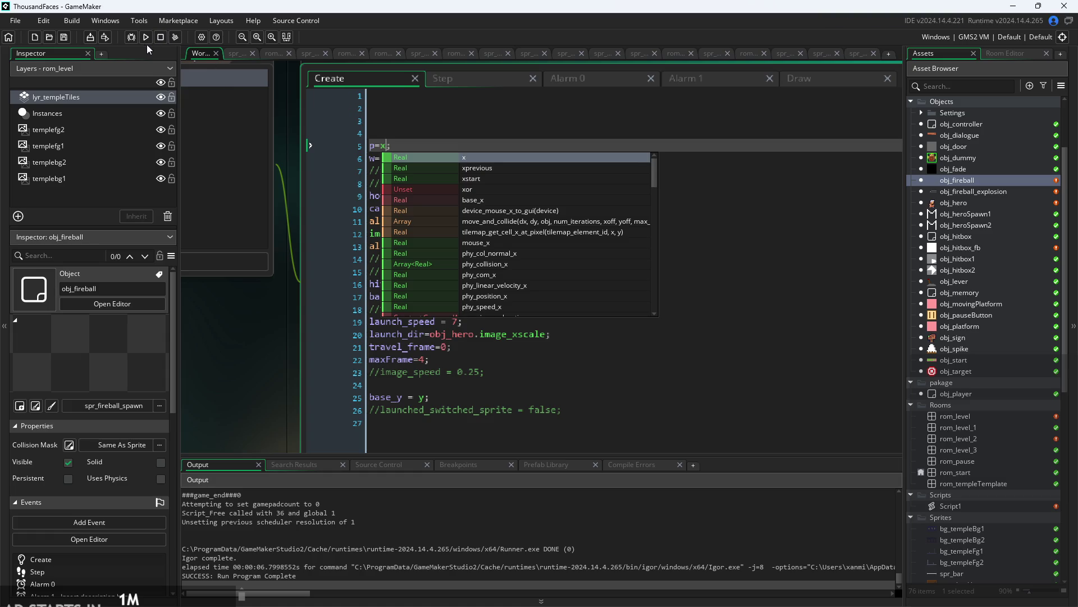
- Test the fireball by moving and dashing right, then change the Step increment to p+=0.5 and relaunch
click(146, 38)
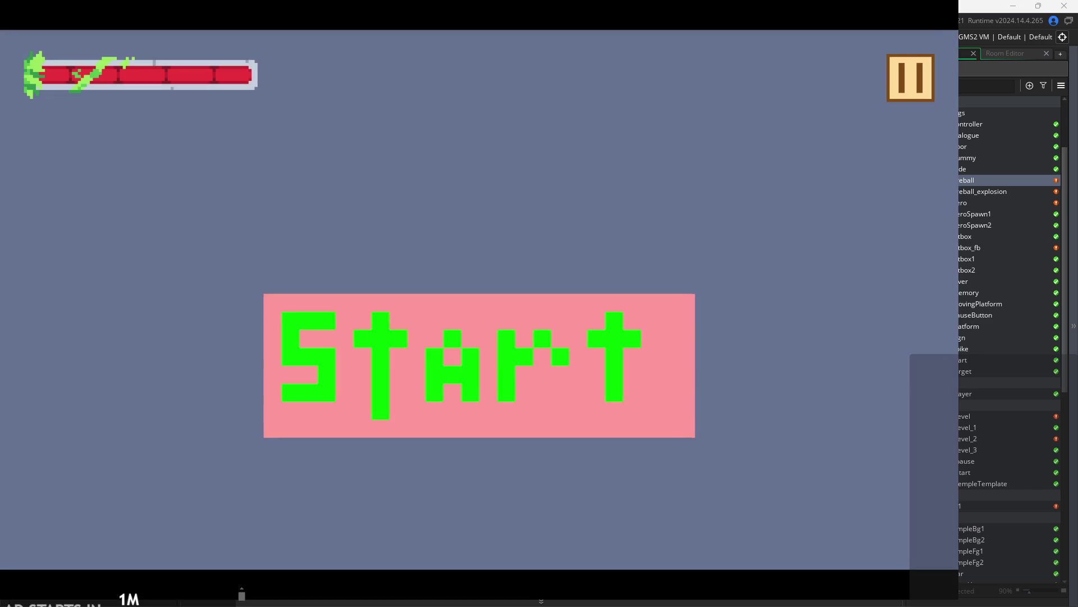
click(518, 359)
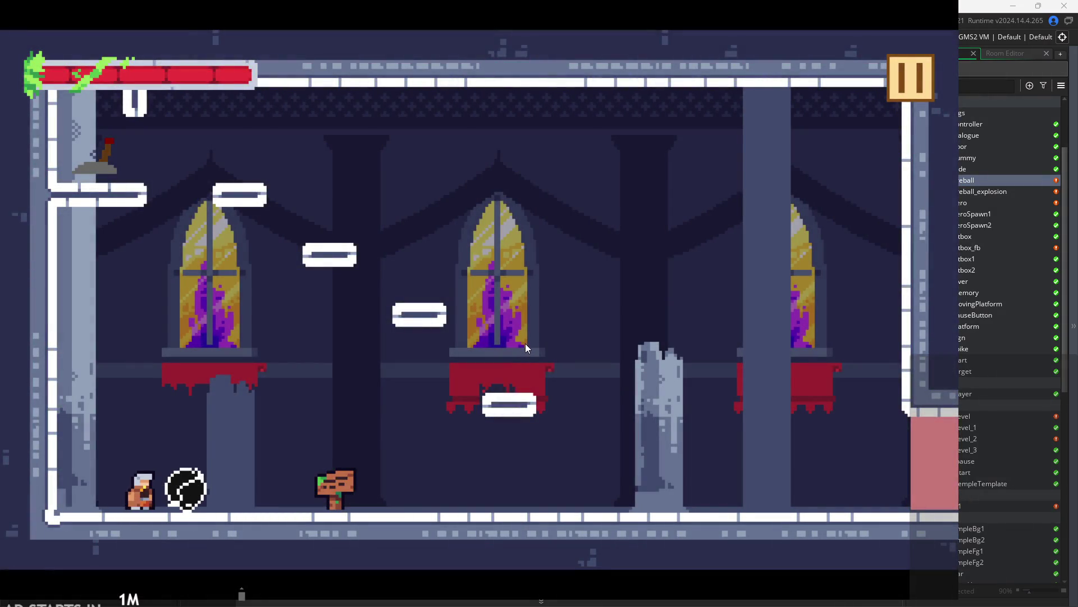
key(Right)
key(space)
key(Right)
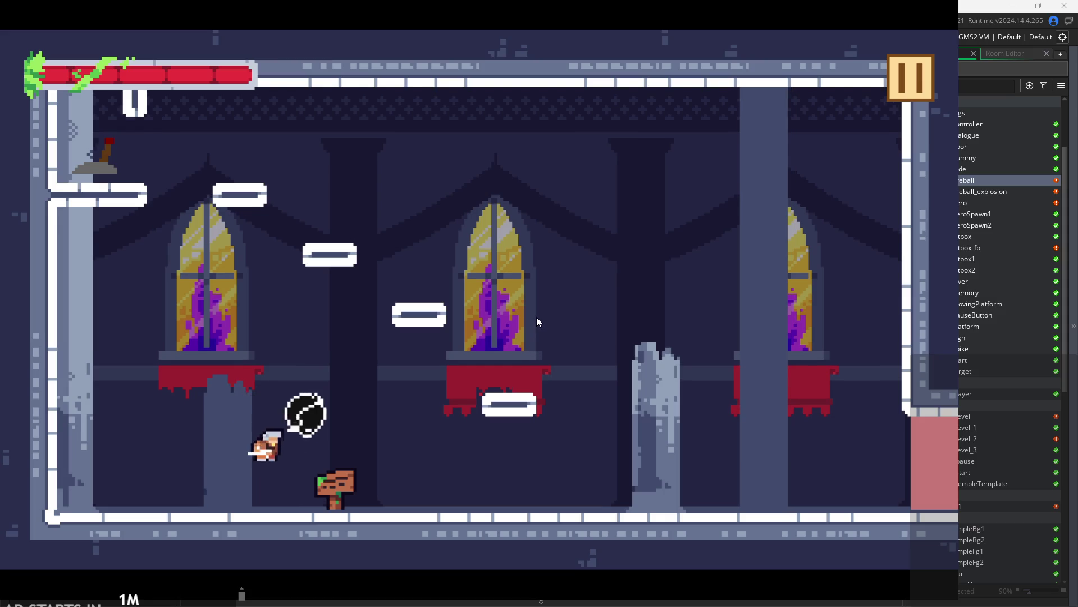
click(918, 82)
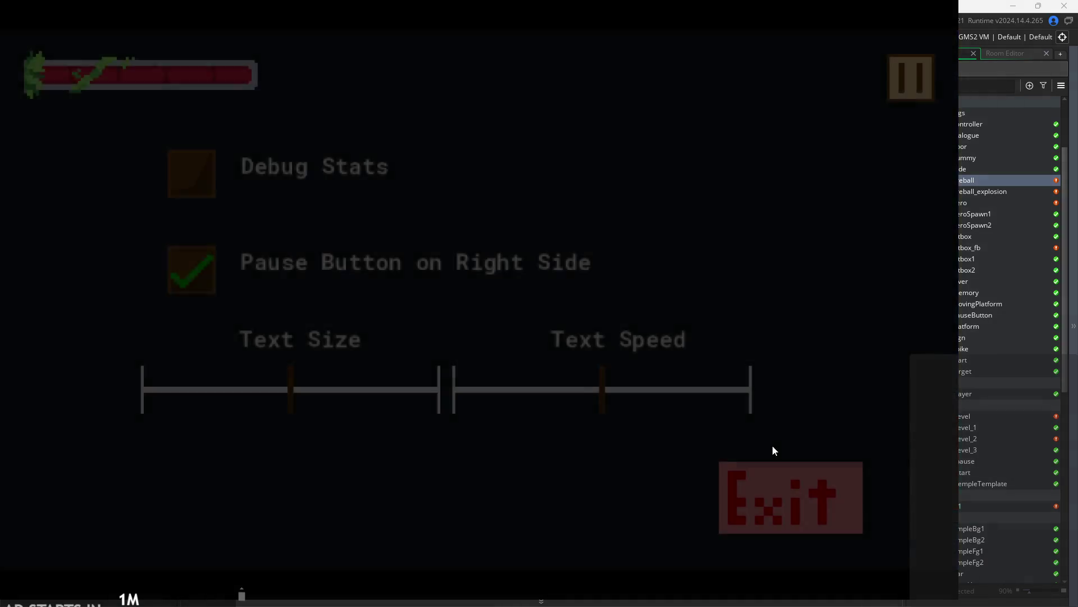
click(792, 499)
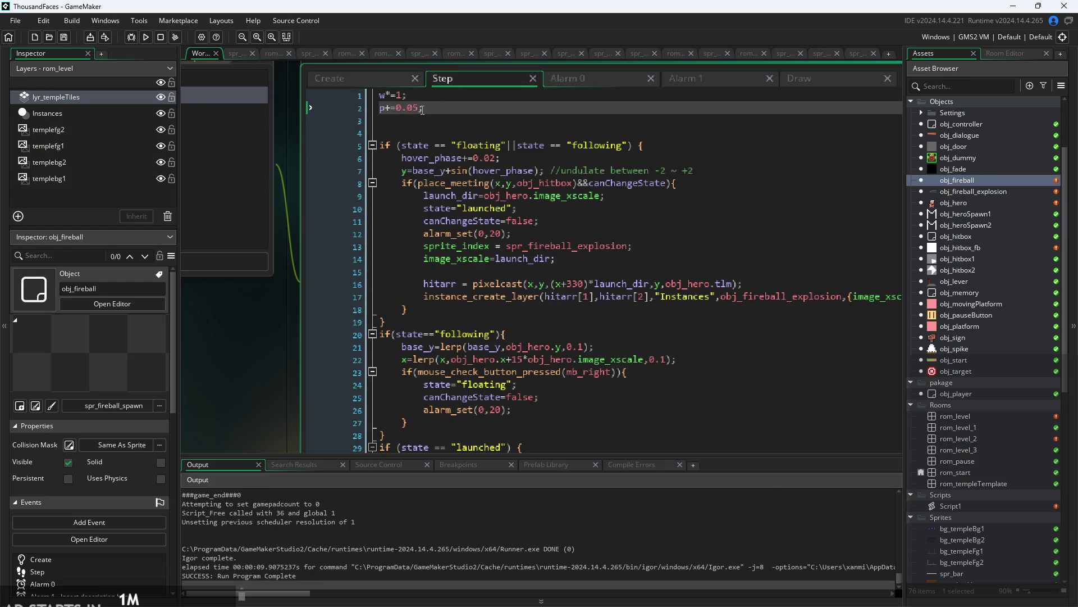
key(BackSpace)
click(146, 37)
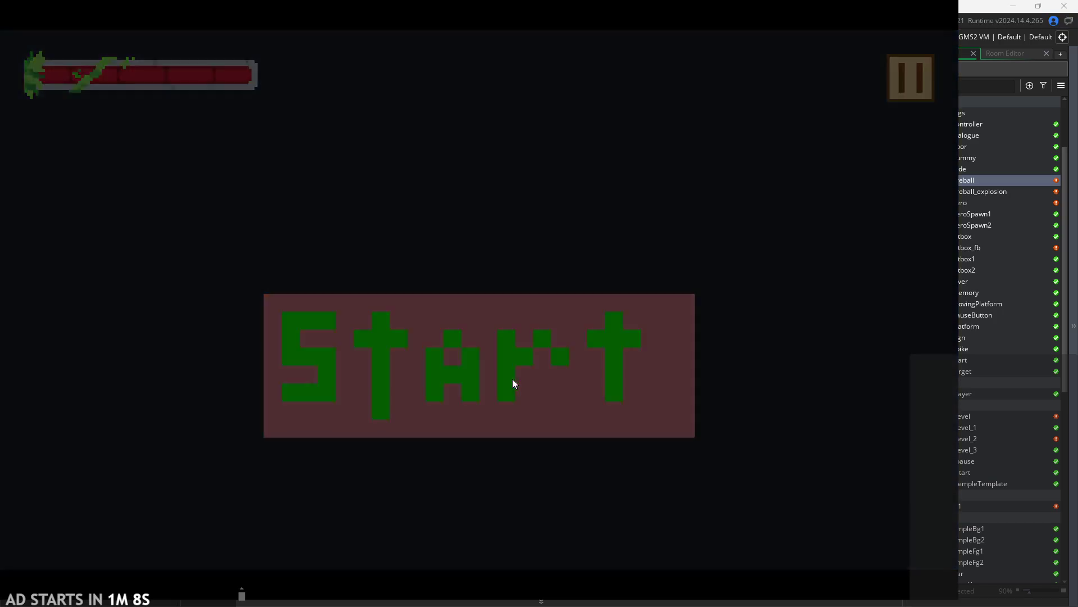
- Test the p+=0.5 beam in-game, then change the increment to p+=1 and run again
click(513, 380)
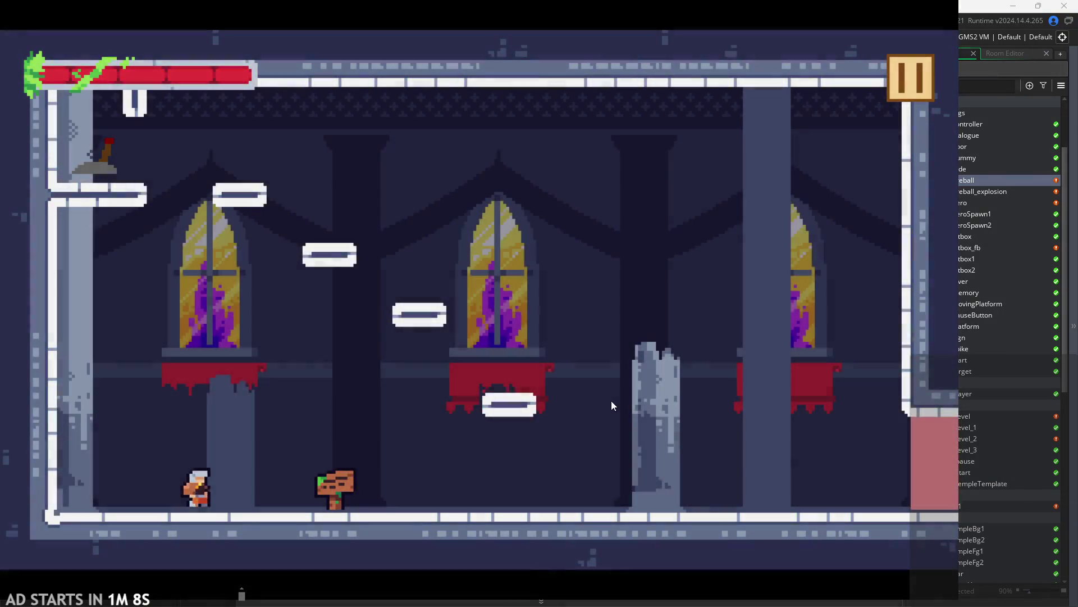
key(Right)
key(space)
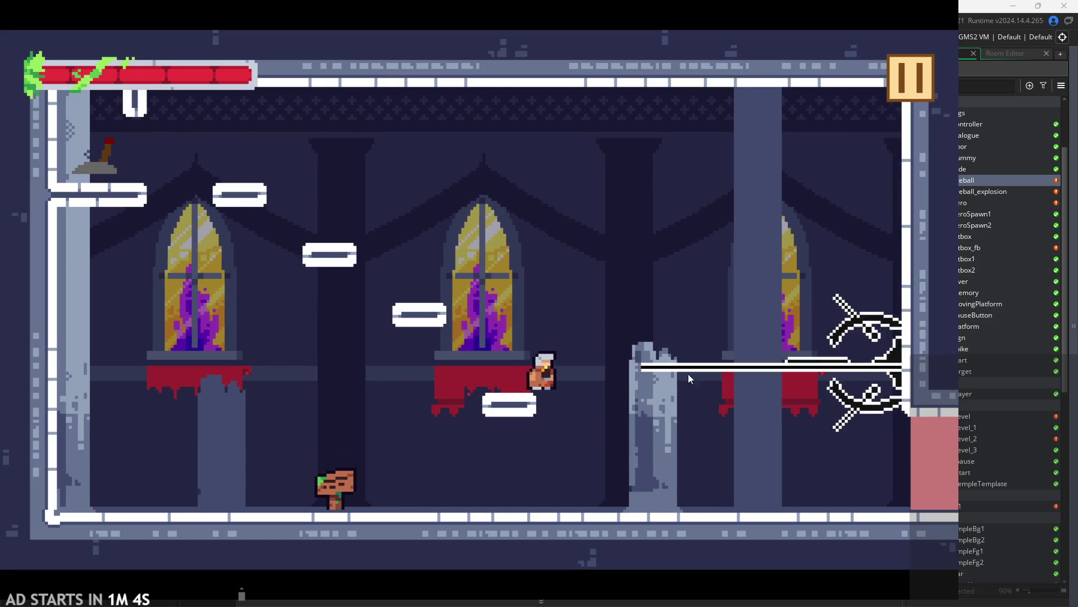
click(920, 87)
click(801, 477)
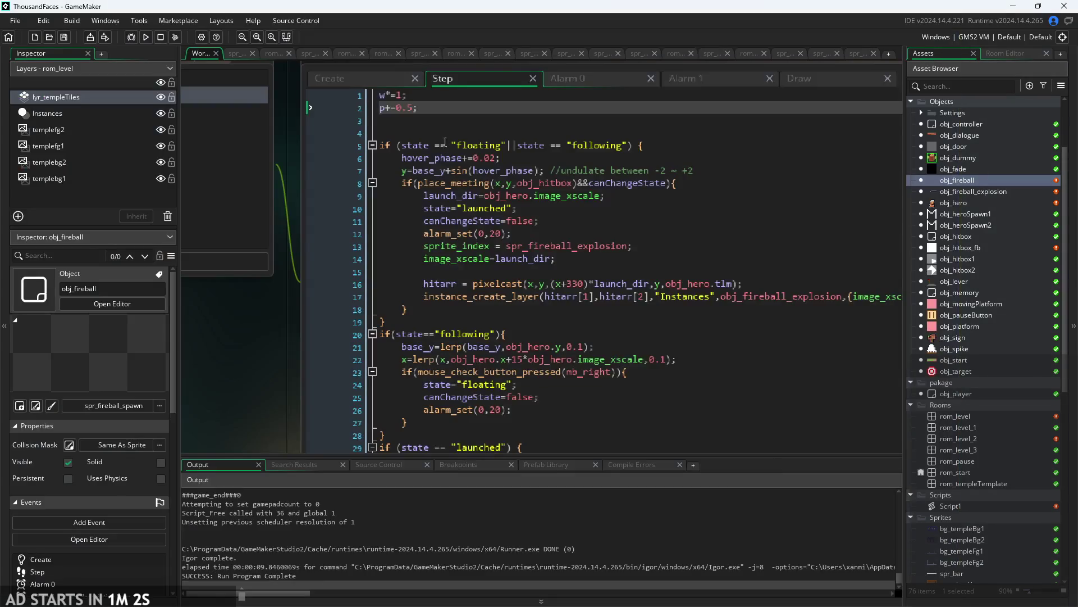
text(1)
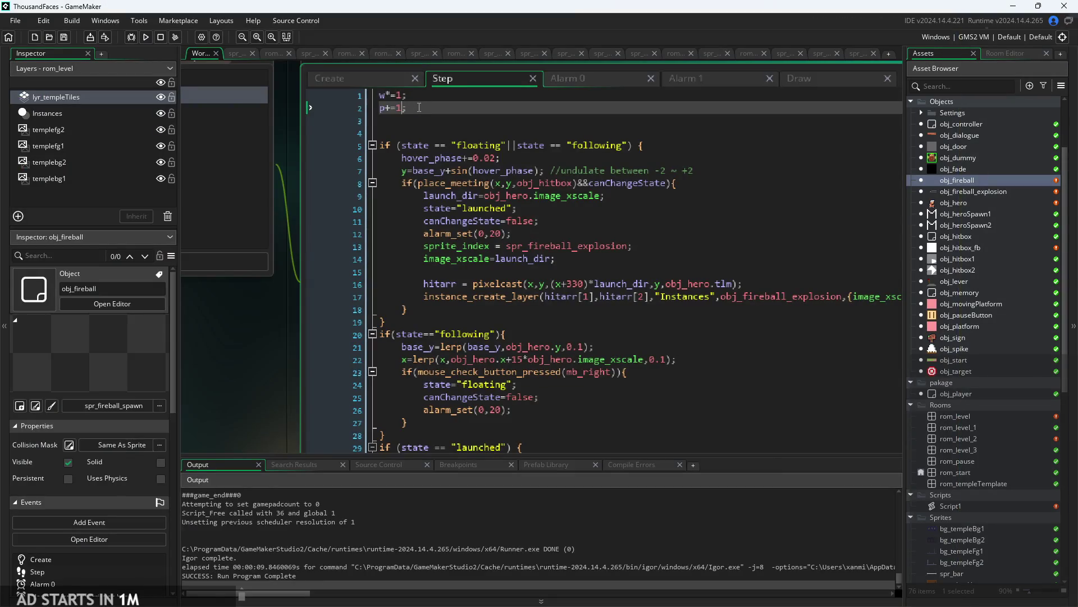
click(147, 37)
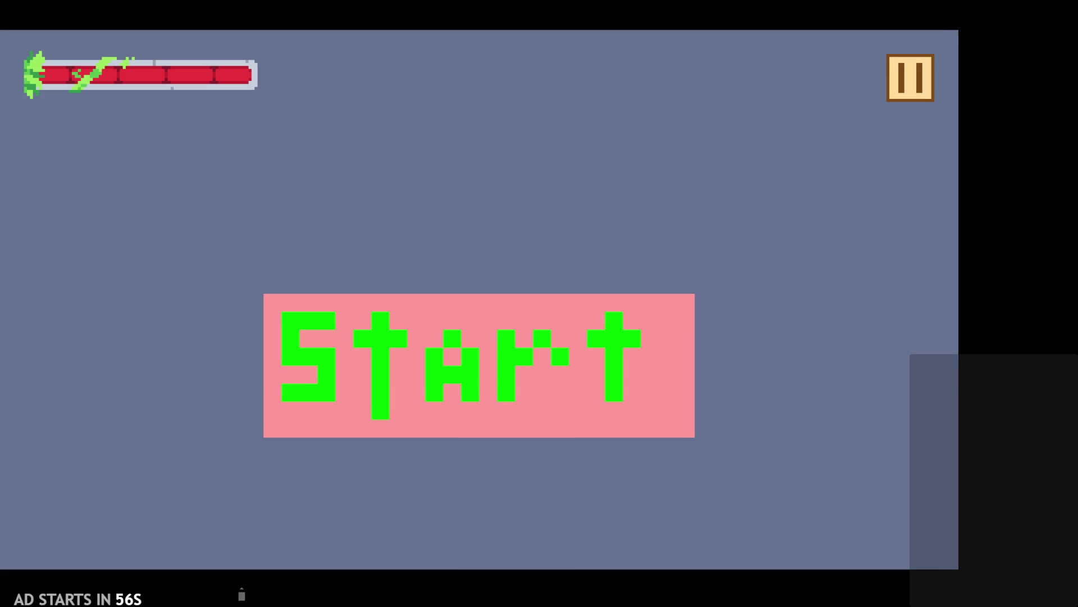
- Play-test the p+=1 fireball by jumping across platforms and attacking, then exit the game
click(578, 345)
key(x)
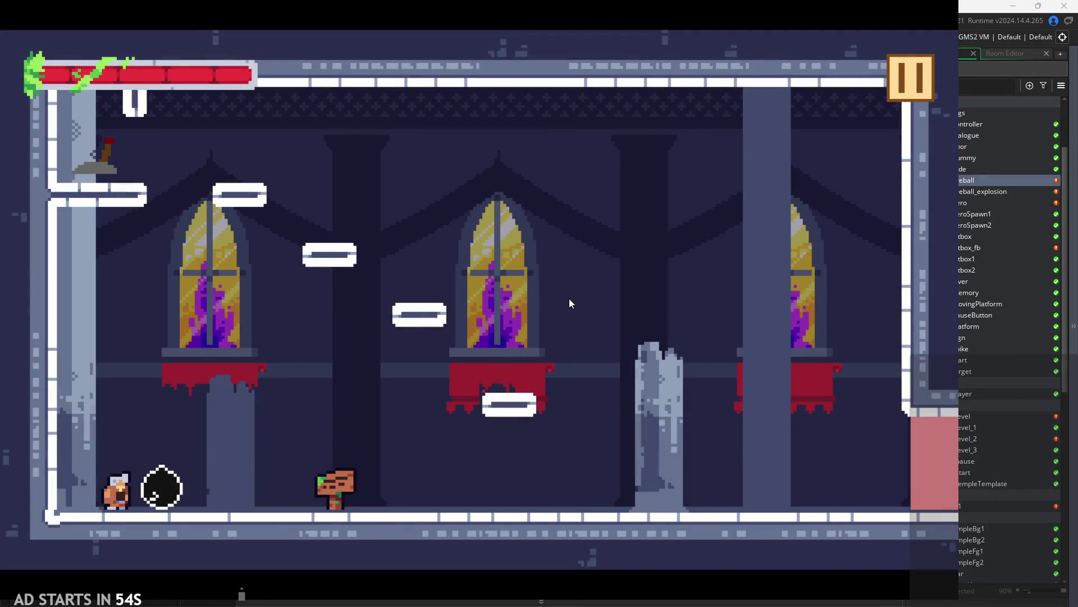
key(Right)
key(space)
key(Right)
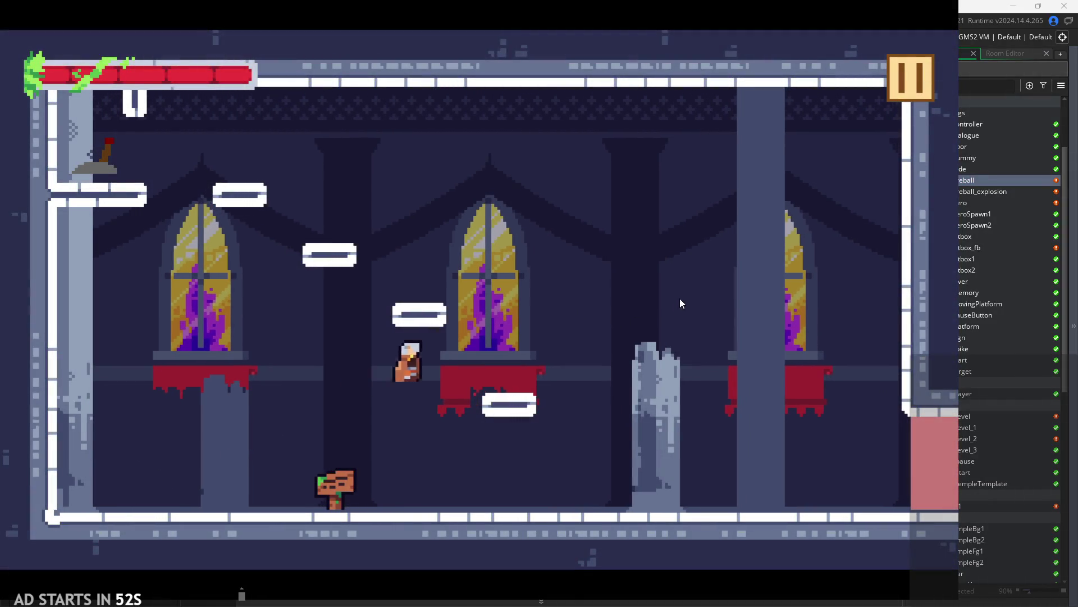
key(space)
key(x)
key(x)
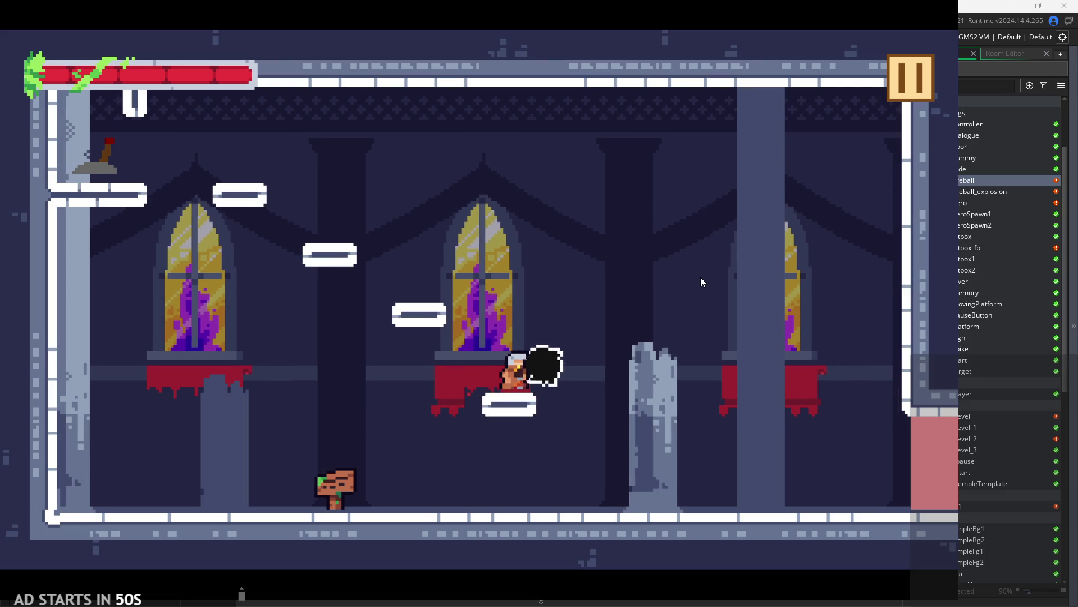
key(space)
key(Right)
key(x)
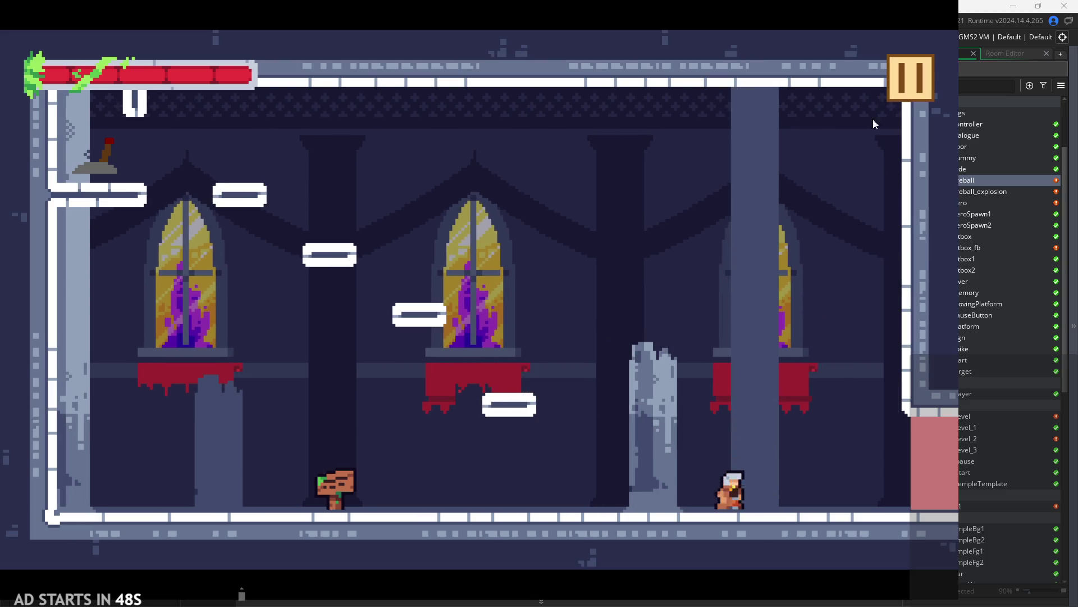
key(Left)
key(space)
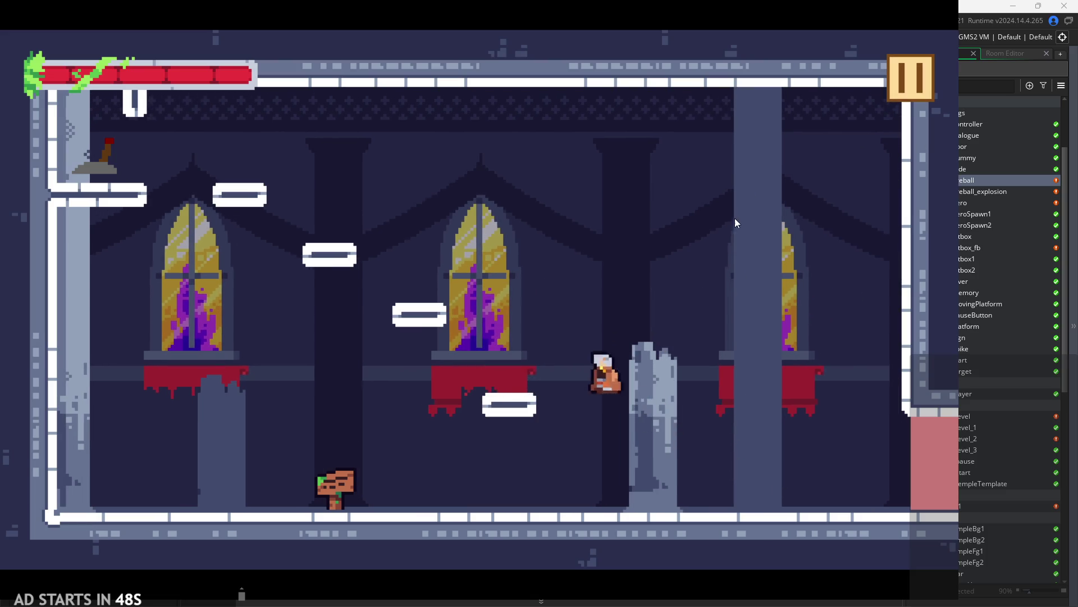
key(space)
key(x)
key(Right)
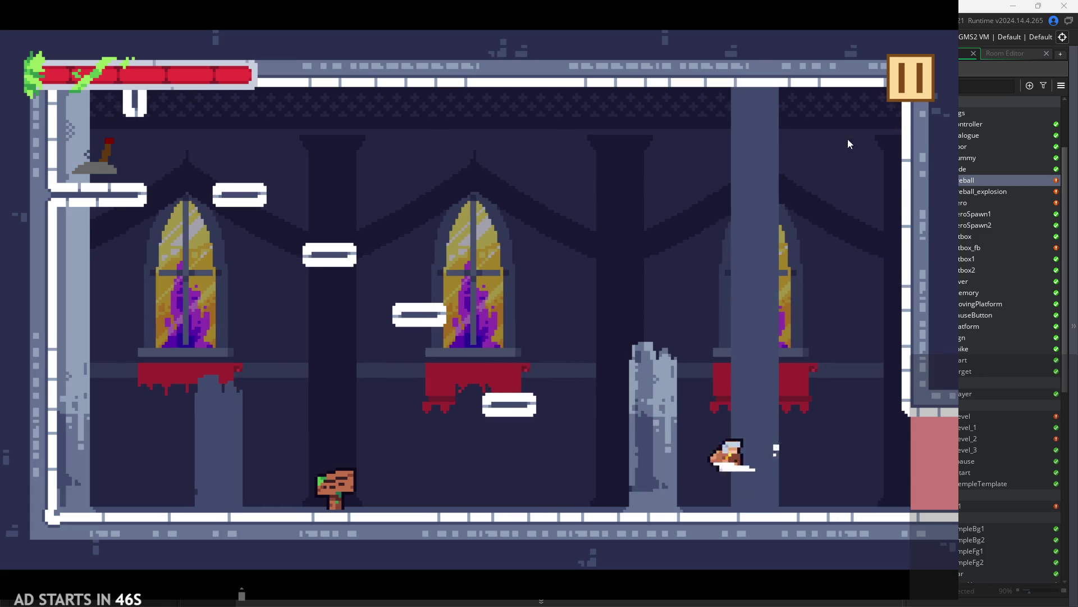
key(Escape)
click(807, 496)
- Change the increment to p+=5, play-test the fireball, and exit the game
click(402, 108)
text(;)
text(5)
click(148, 36)
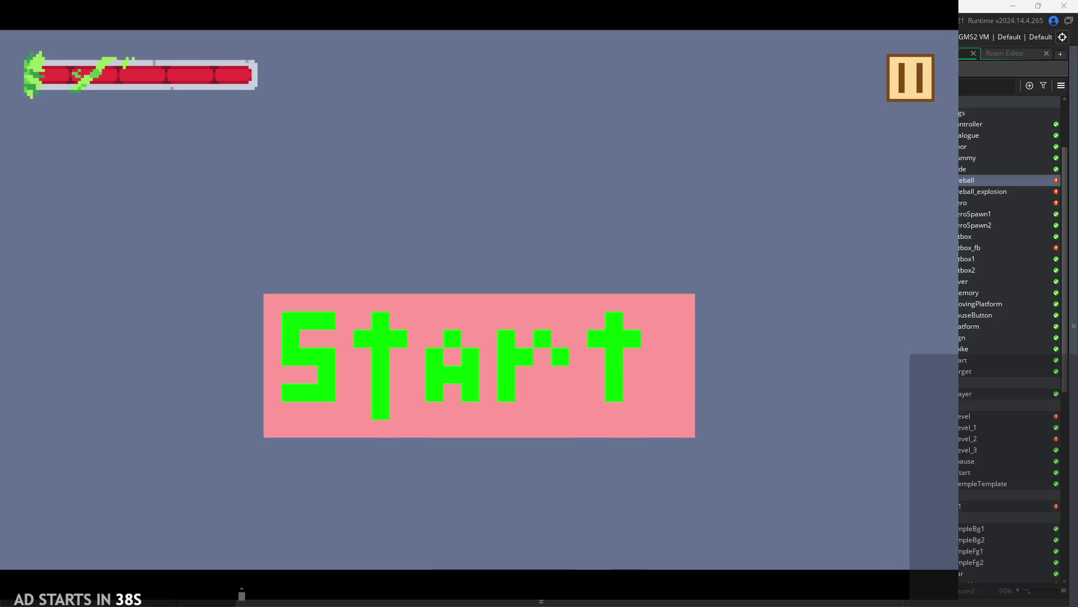
click(413, 312)
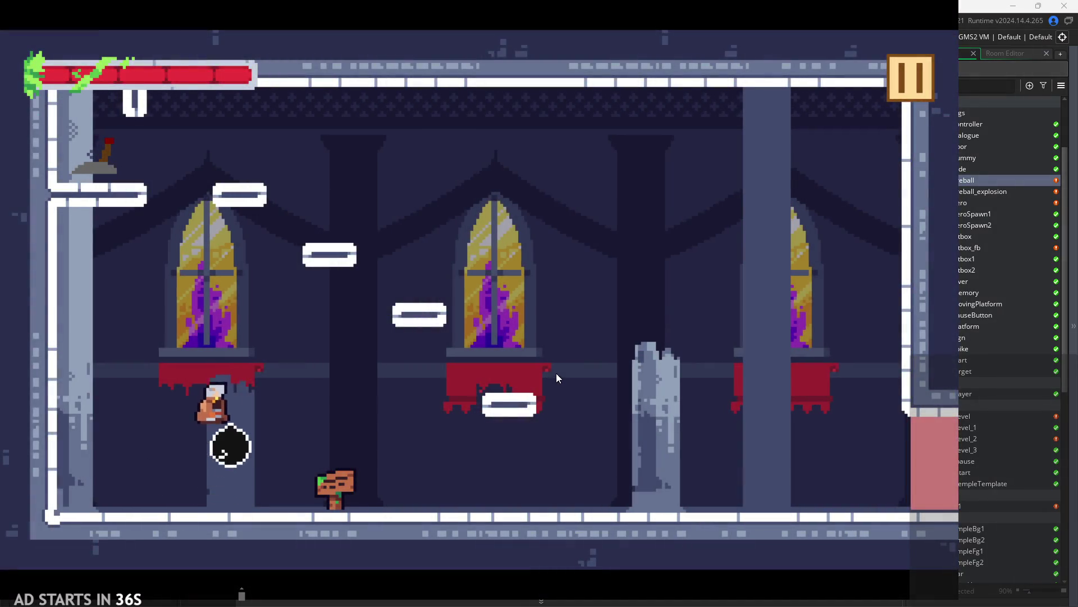
click(559, 351)
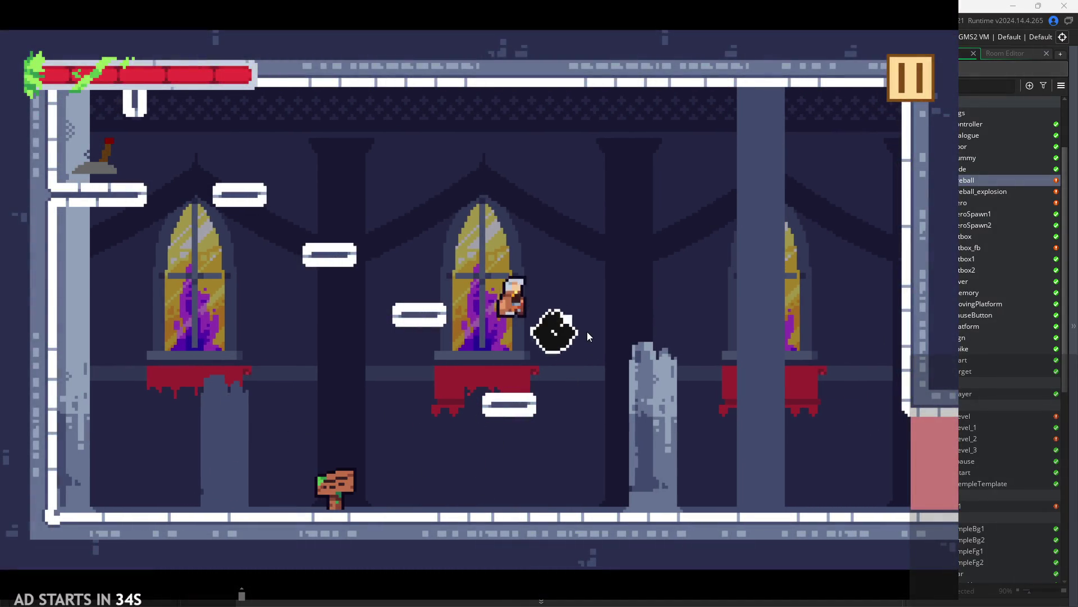
click(557, 355)
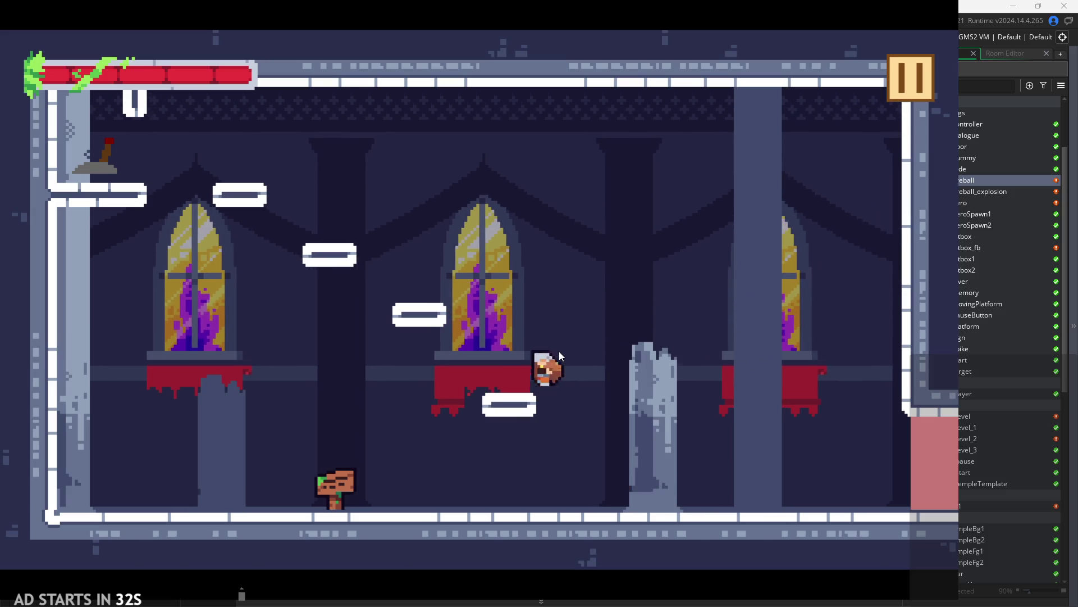
key(Right)
key(Left)
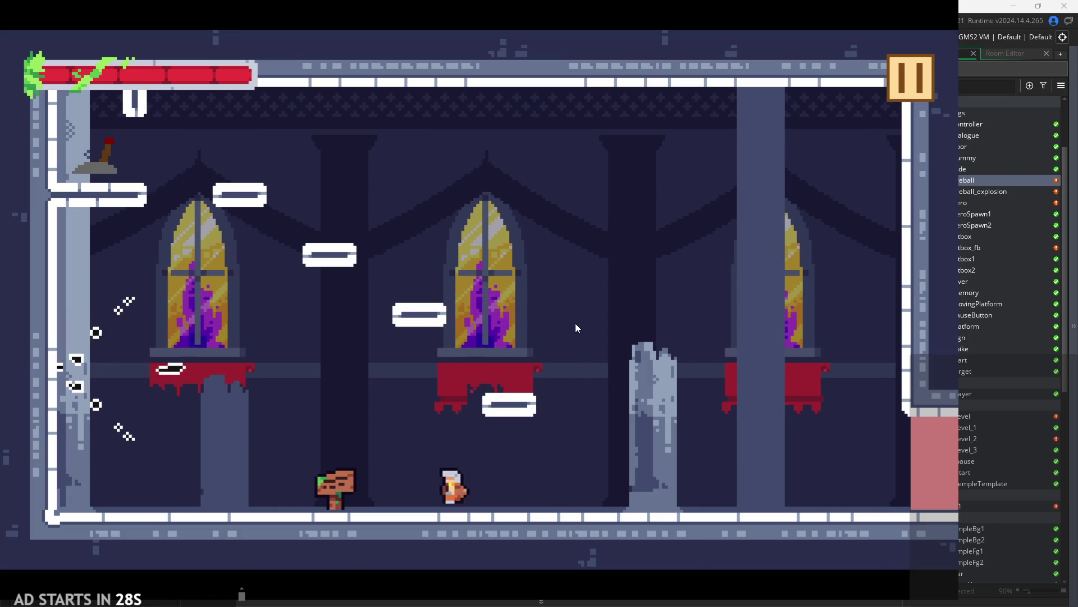
click(907, 76)
click(845, 525)
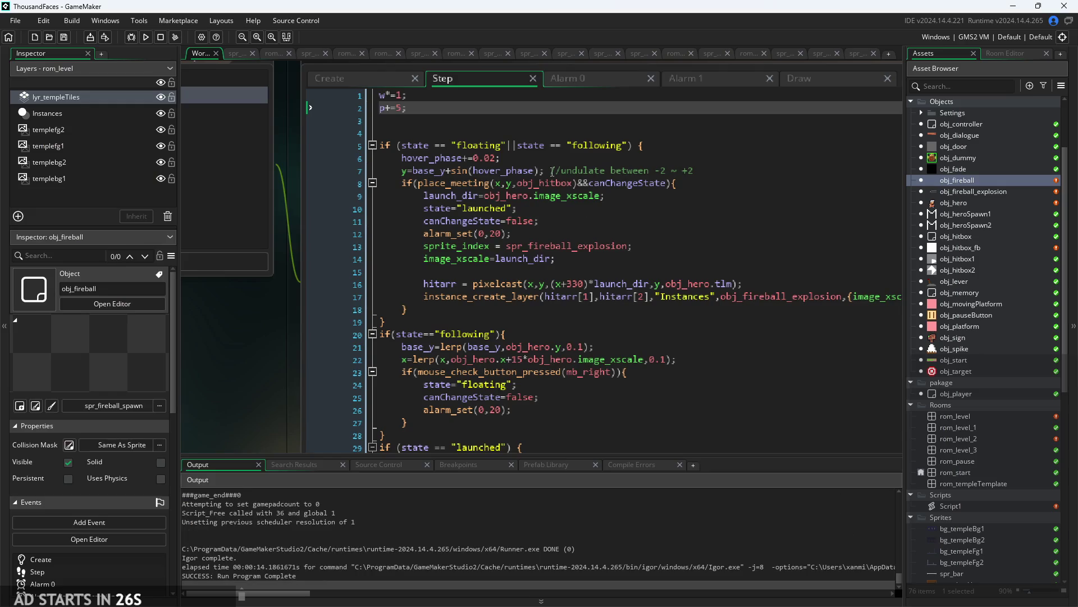
- Lower the Step event's p increment from 5 to about 1, save, and test the beam in-game
double_click(398, 107)
text(3)
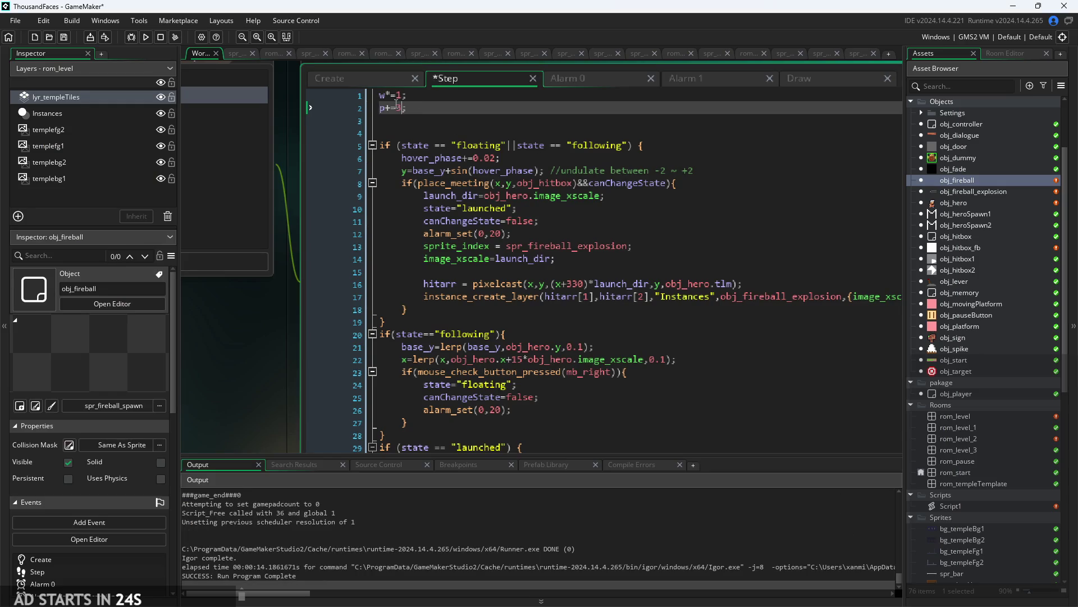
key(ctrl+s)
click(147, 37)
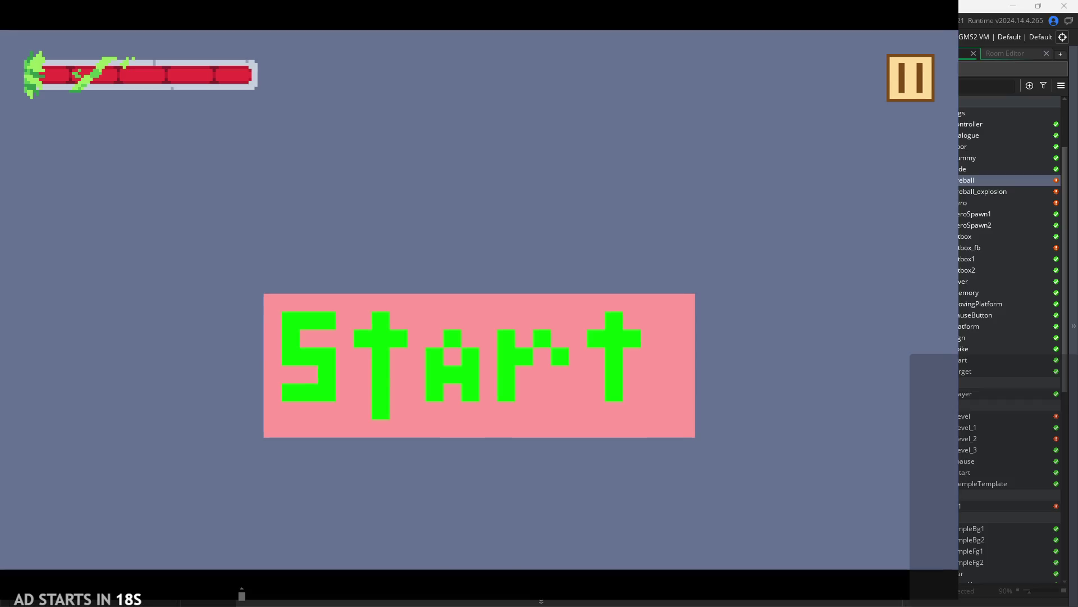
click(559, 370)
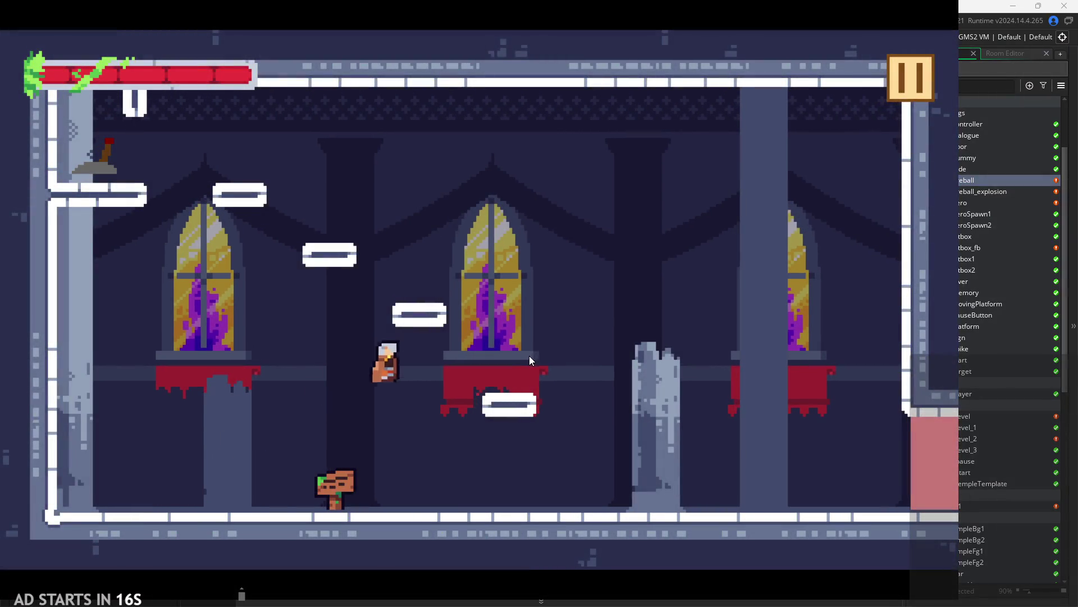
key(space)
click(554, 329)
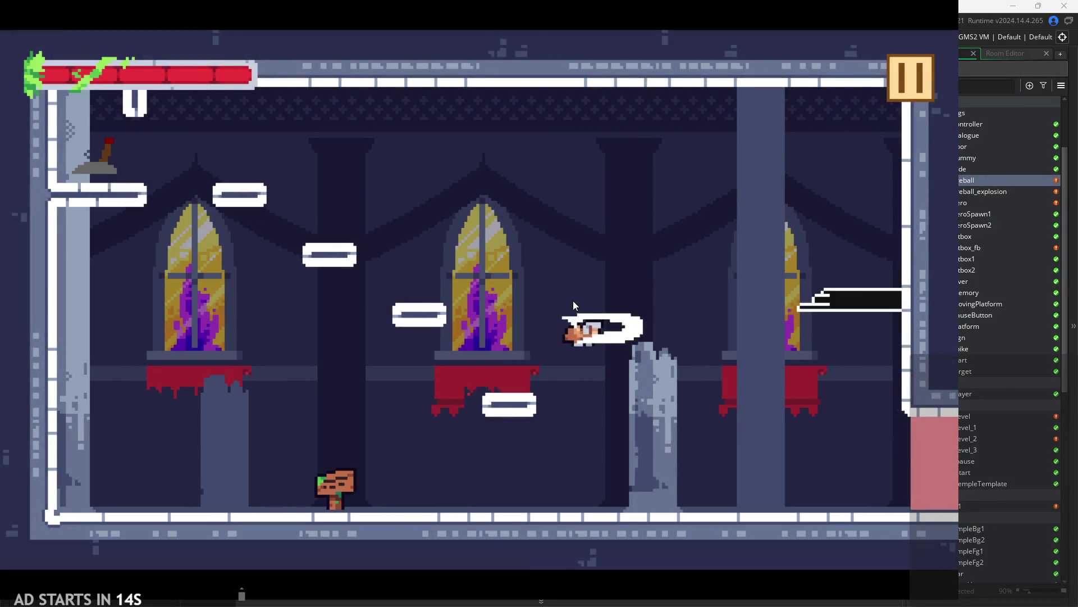
key(Left)
key(space)
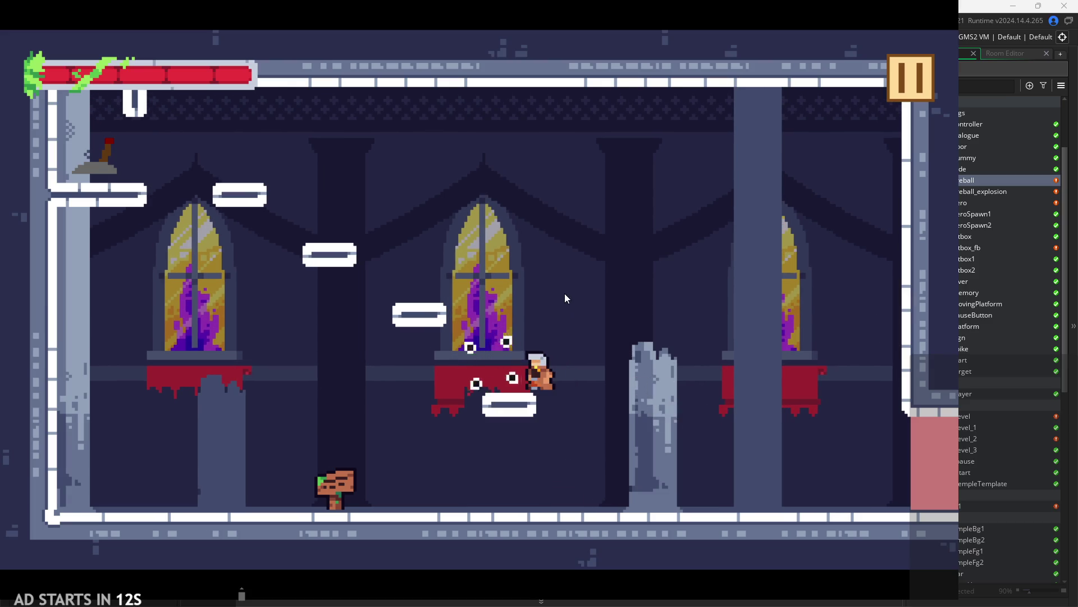
key(Left)
click(903, 96)
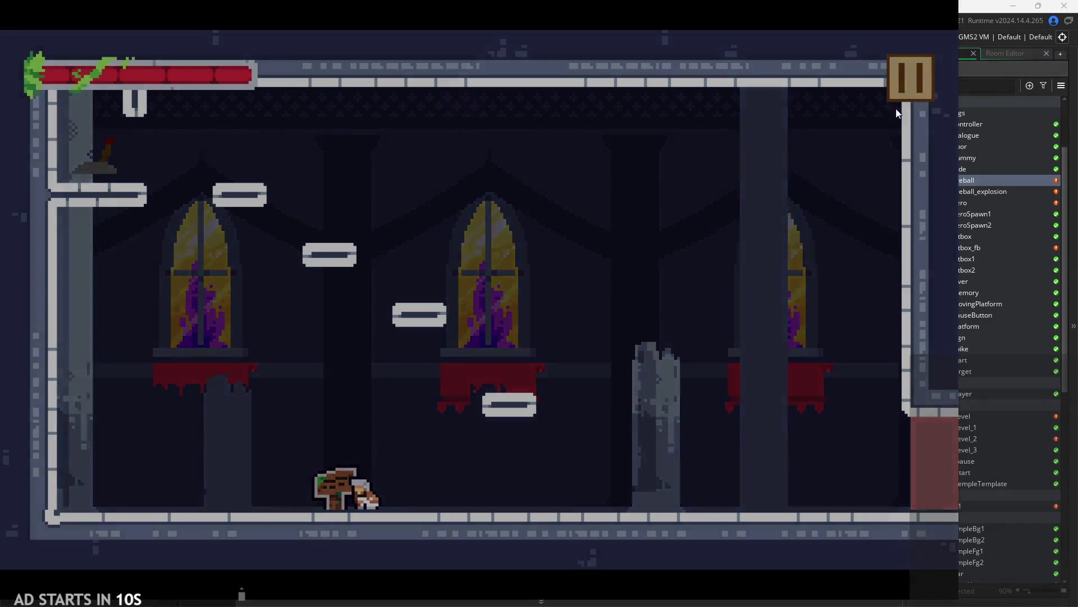
click(820, 520)
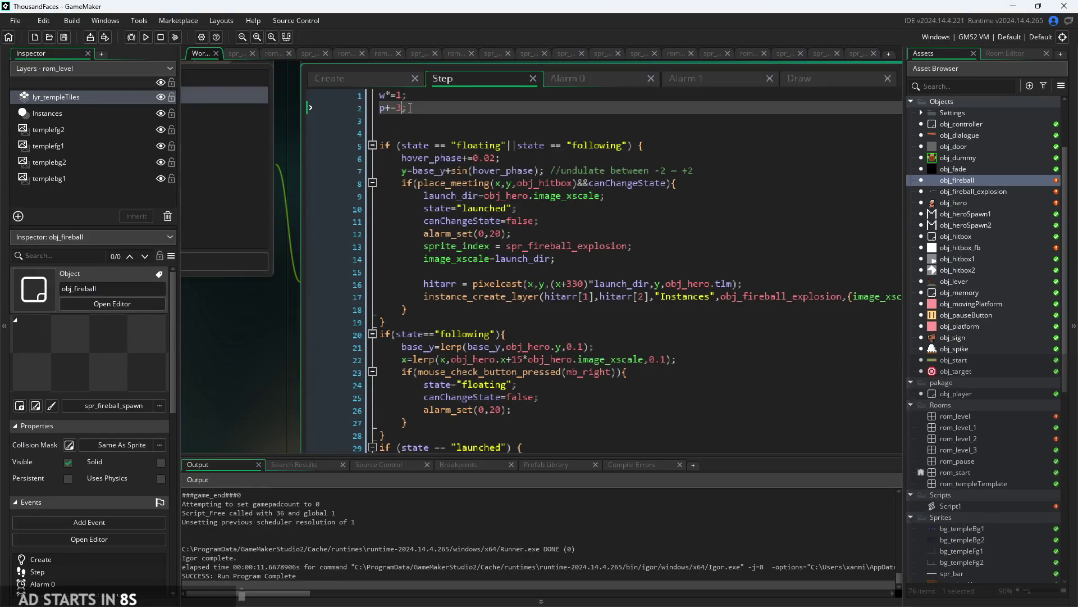
- Run the game again and fire fireball beams to the right near the central window
click(146, 37)
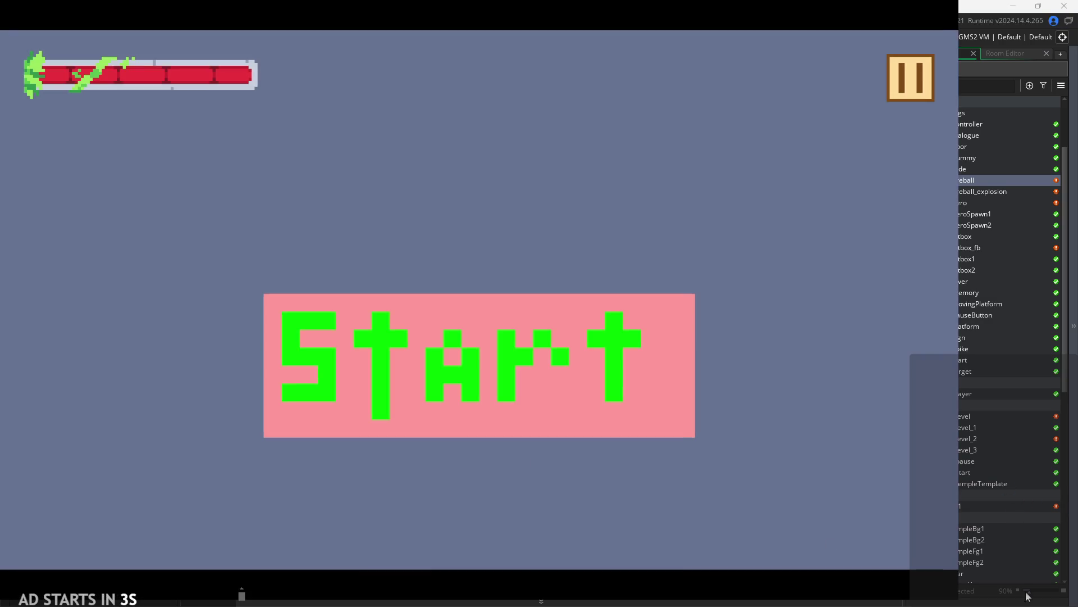
click(443, 412)
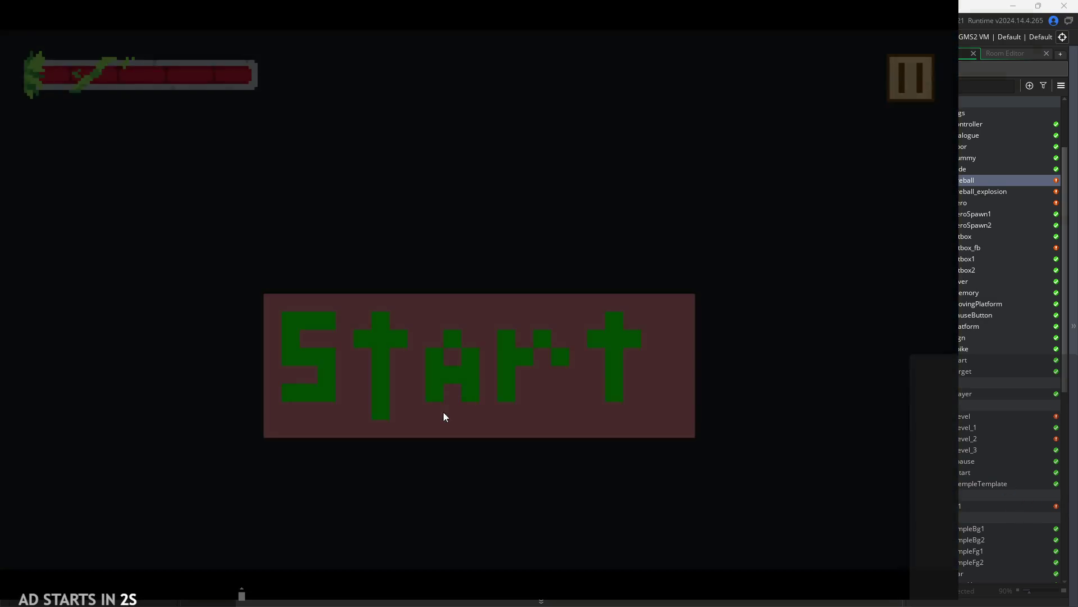
key(Right)
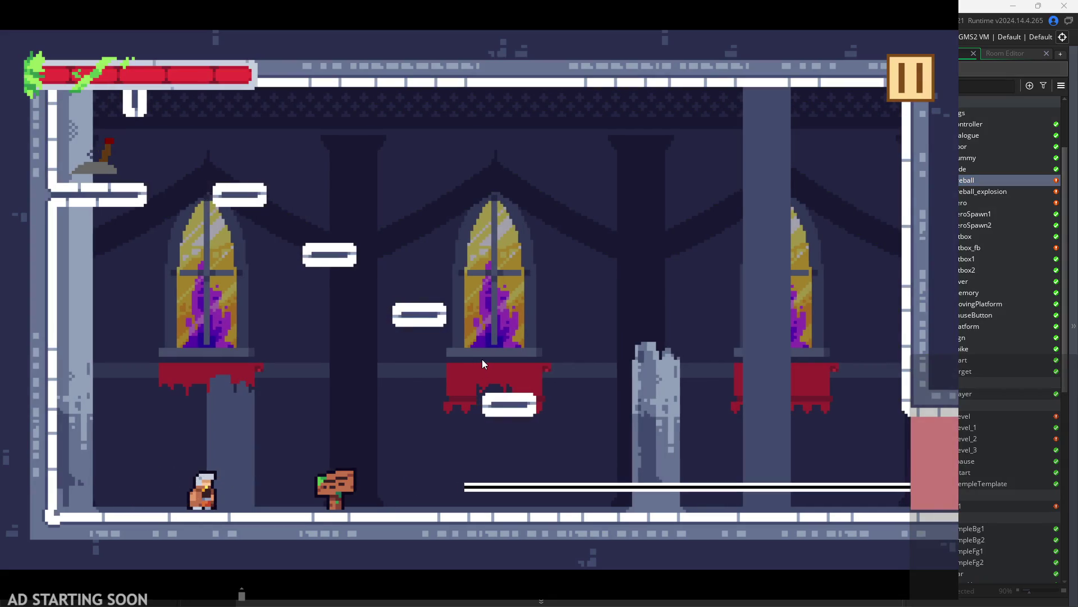
key(Right)
key(space)
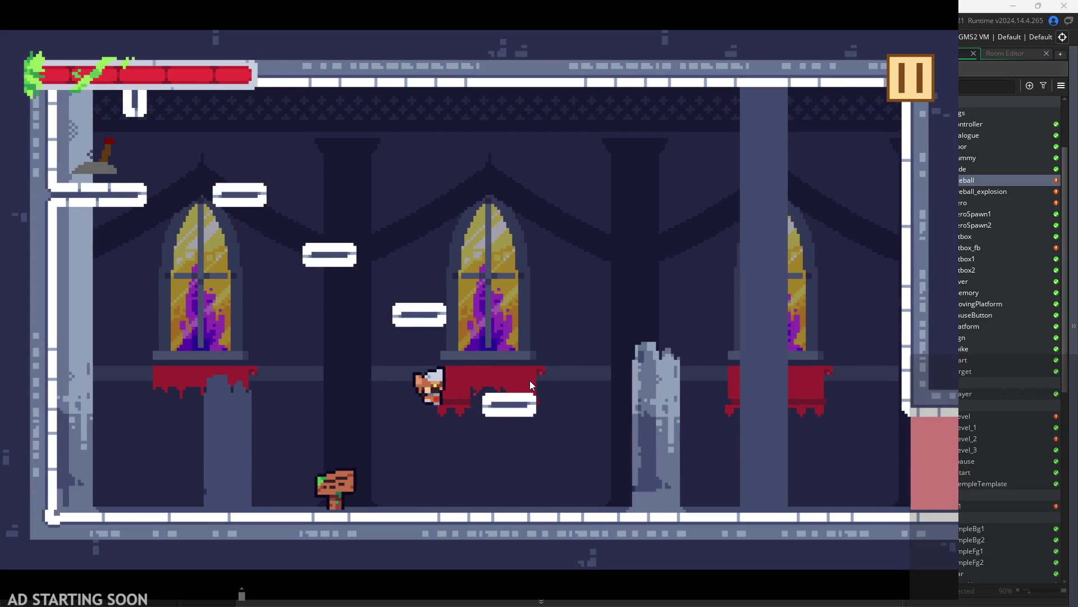
key(space)
key(Right)
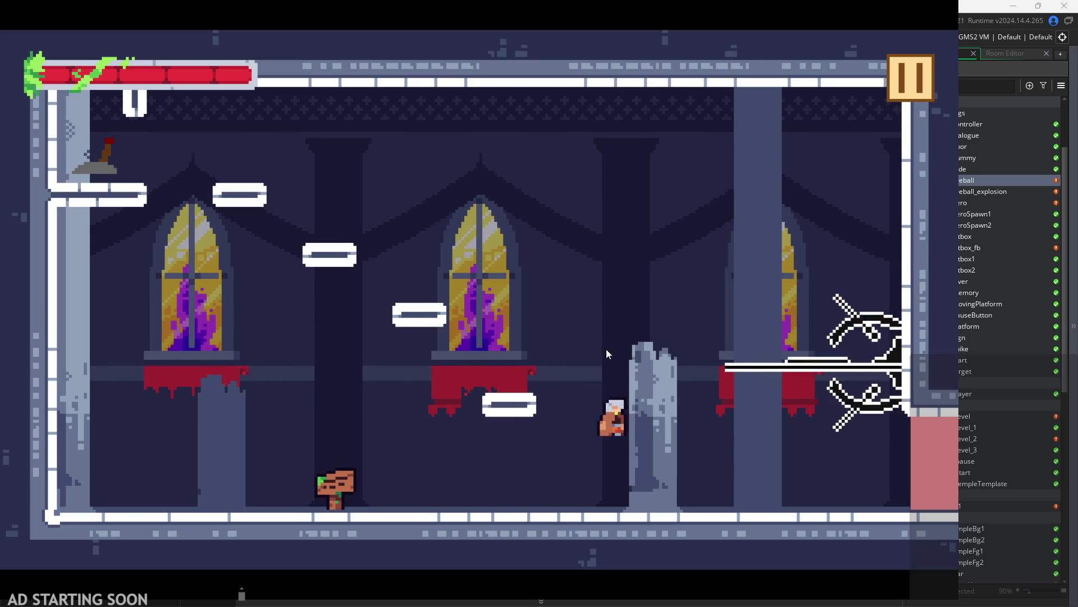
key(Right)
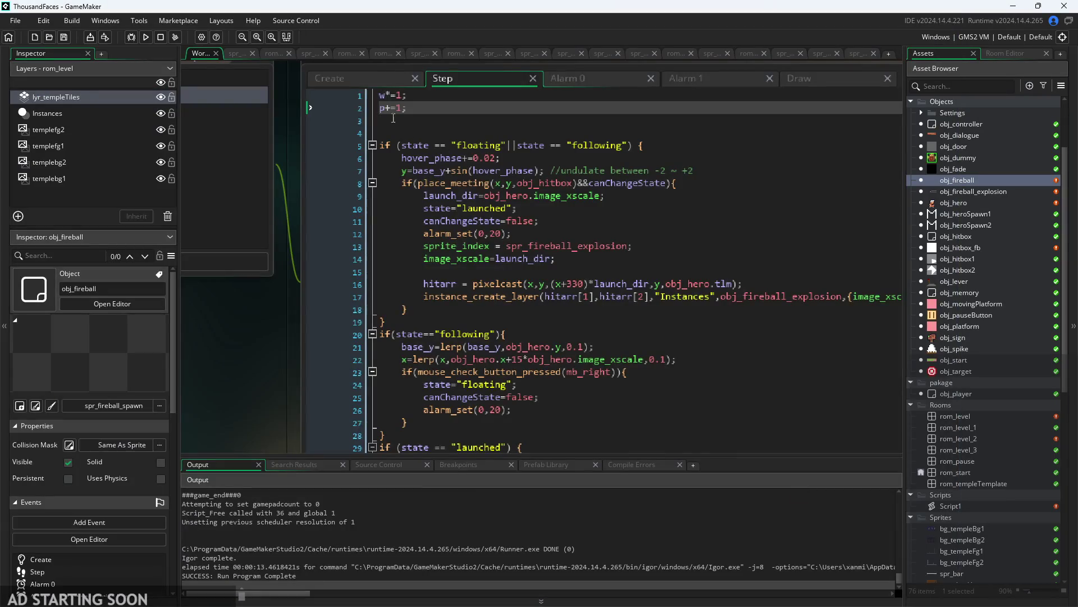
click(418, 111)
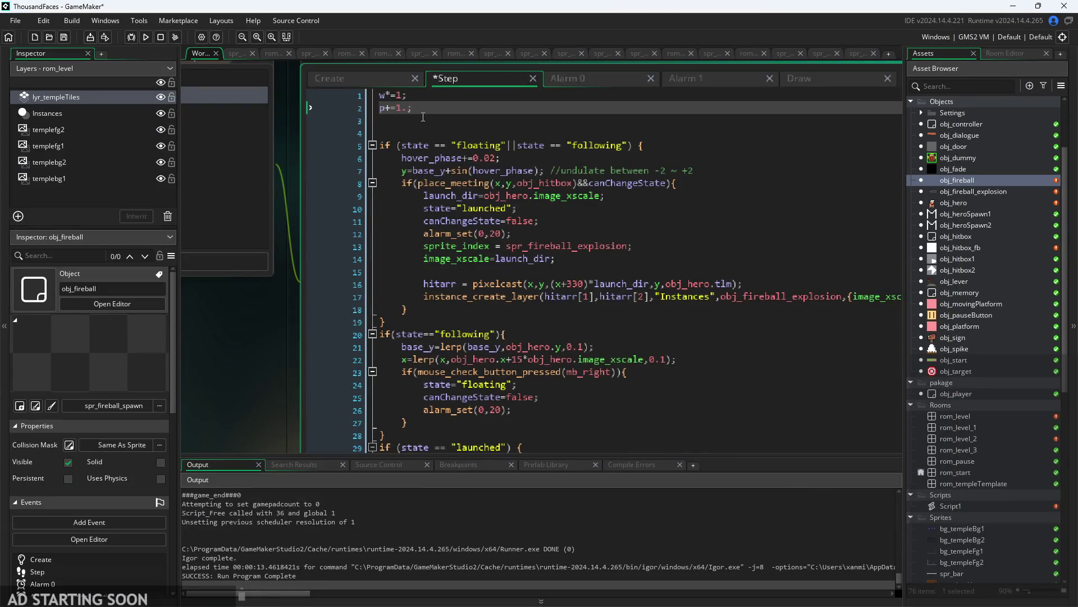
- Play-test fireball beams from the middle ledge and floor, then exit back to the Create event
click(148, 36)
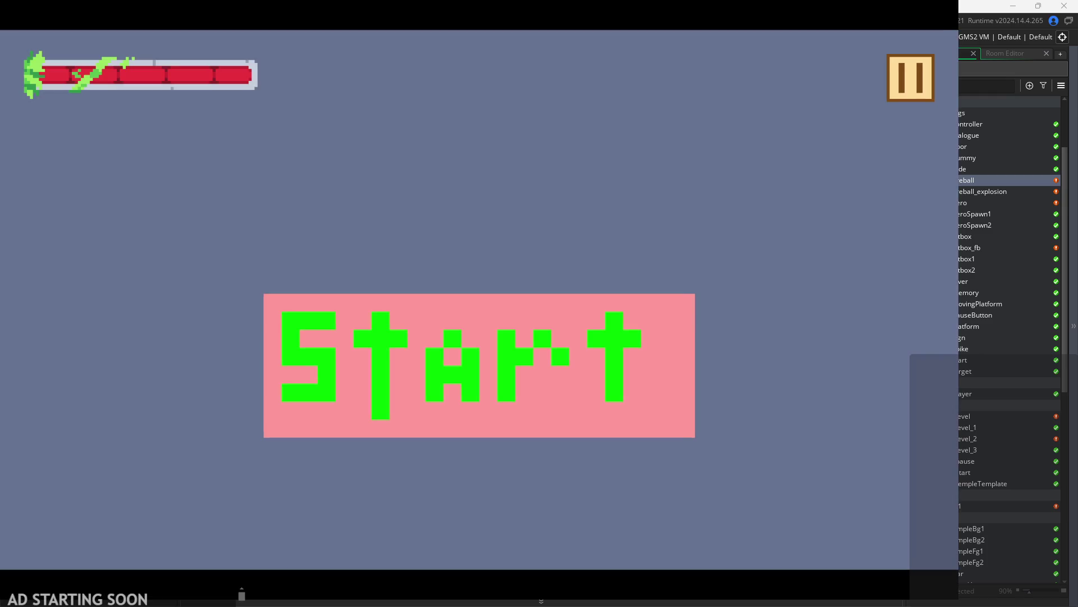
click(539, 334)
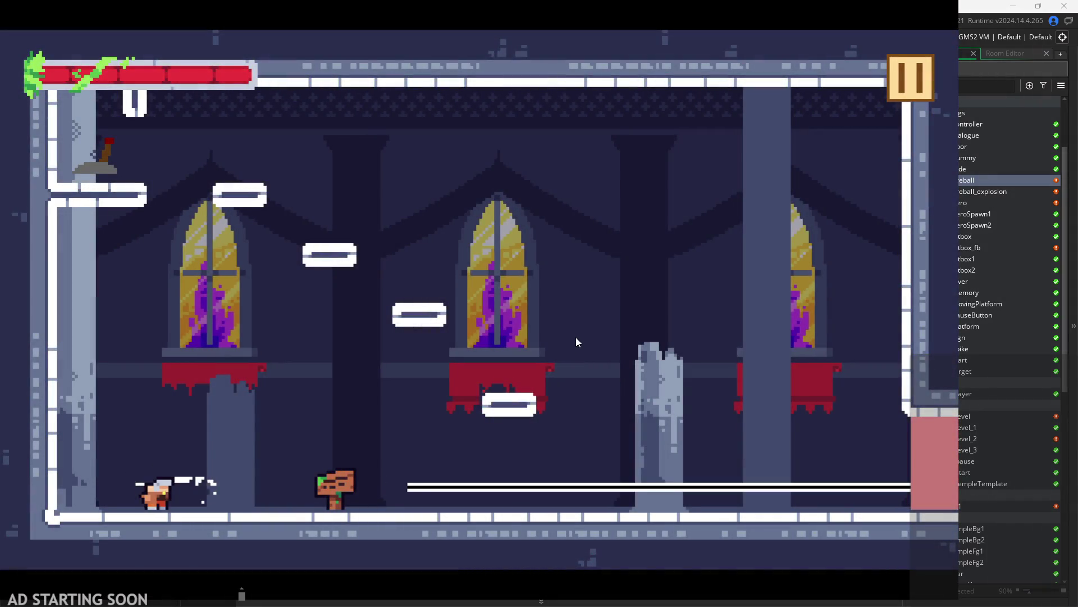
key(Right)
key(space)
key(Right)
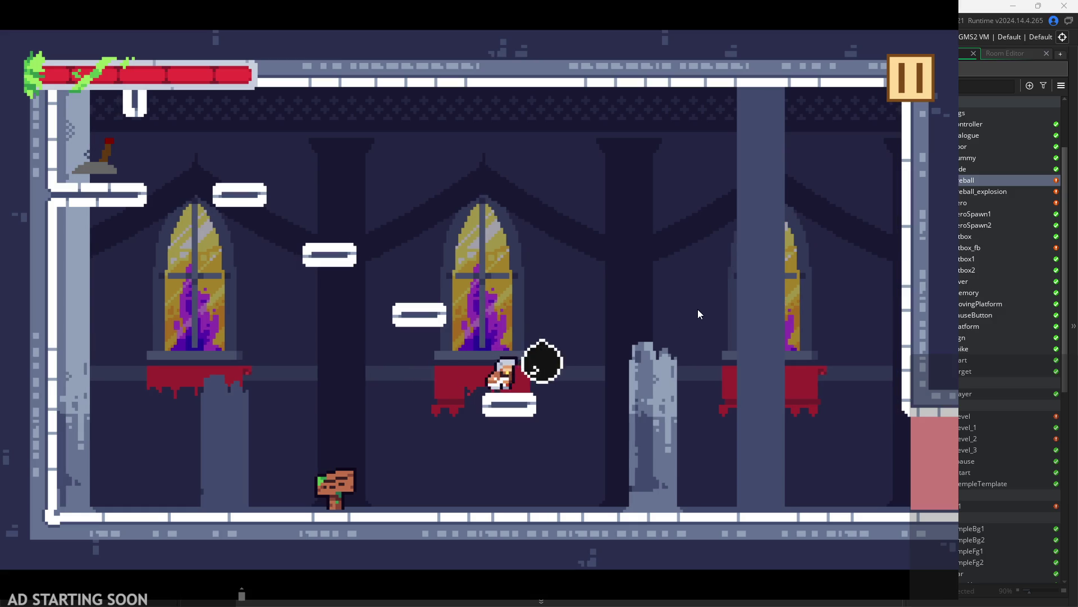
key(space)
key(Left)
key(Left)
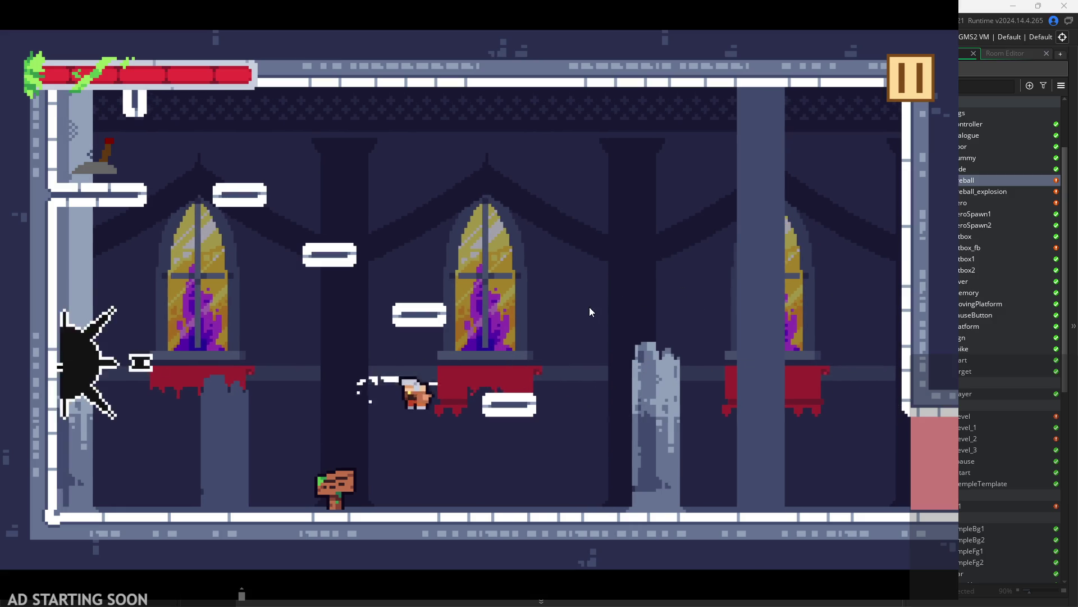
key(space)
key(Right)
key(Left)
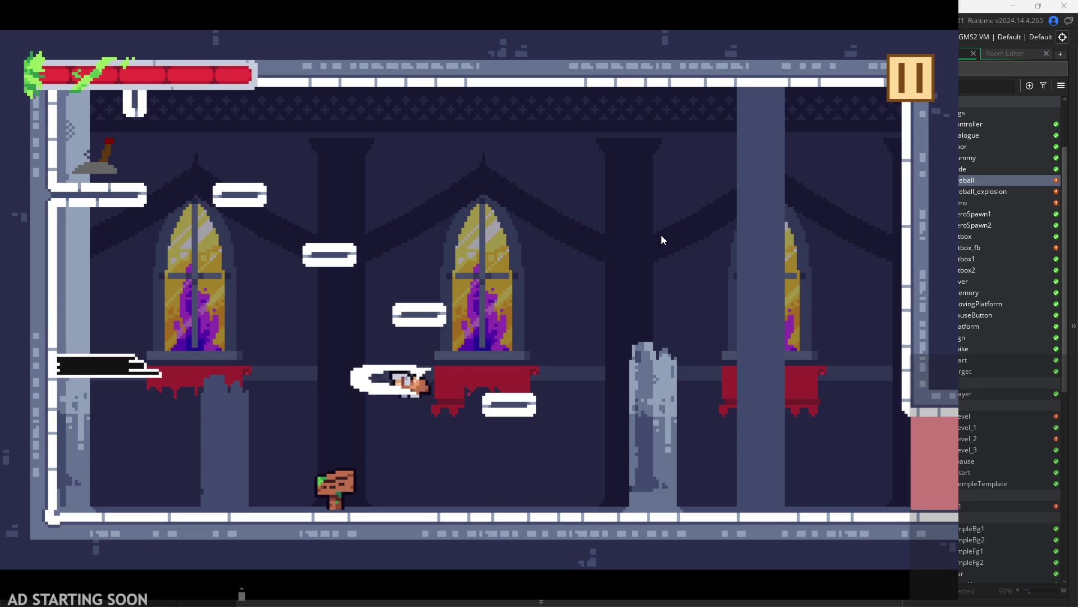
key(Right)
key(space)
key(Right)
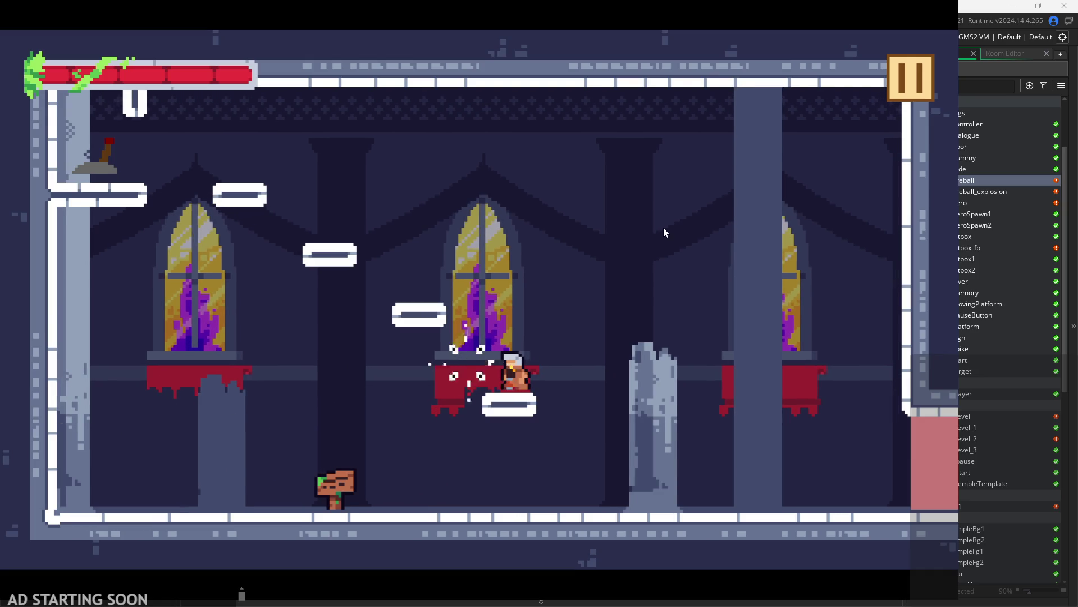
key(Down)
key(space)
key(Left)
key(Right)
key(Down)
key(Right)
key(space)
key(Left)
click(901, 58)
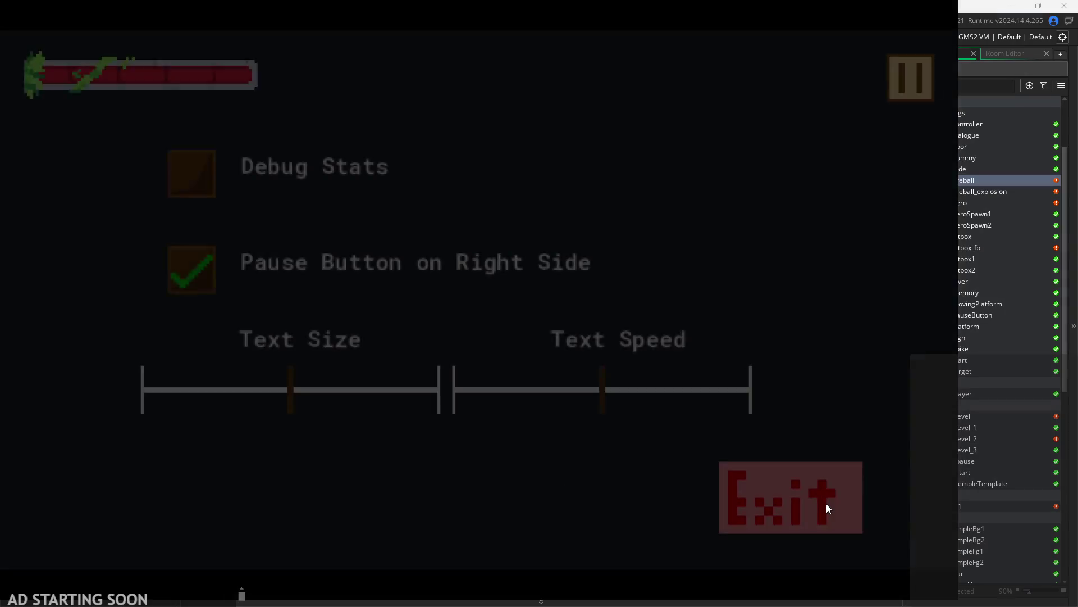
click(826, 500)
click(363, 82)
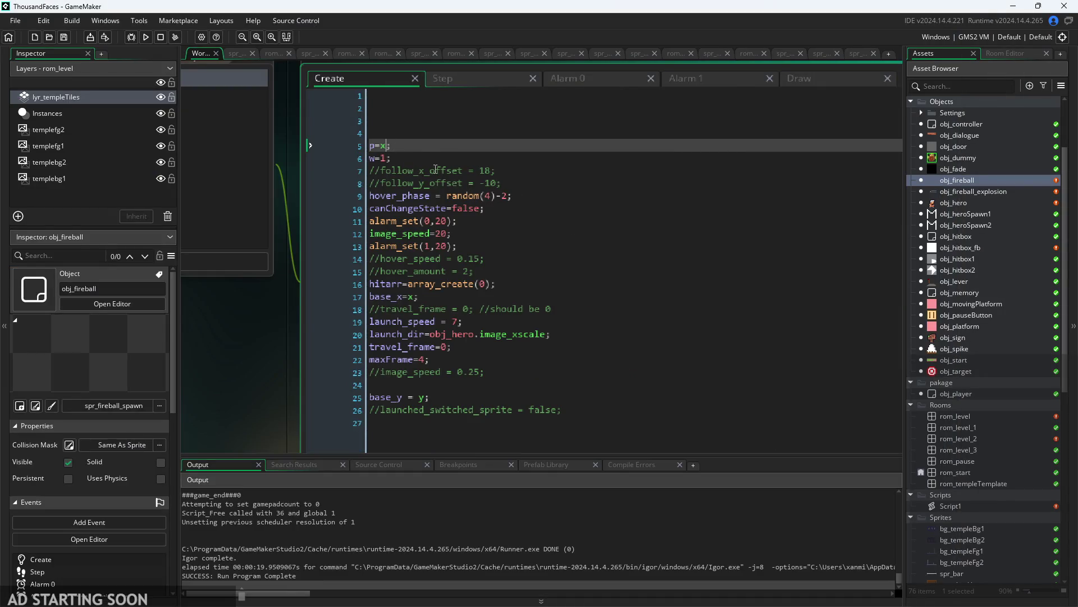
- Remove the launch_dir multiplier from lines 3 and 5 of the fireball's Draw event
click(460, 84)
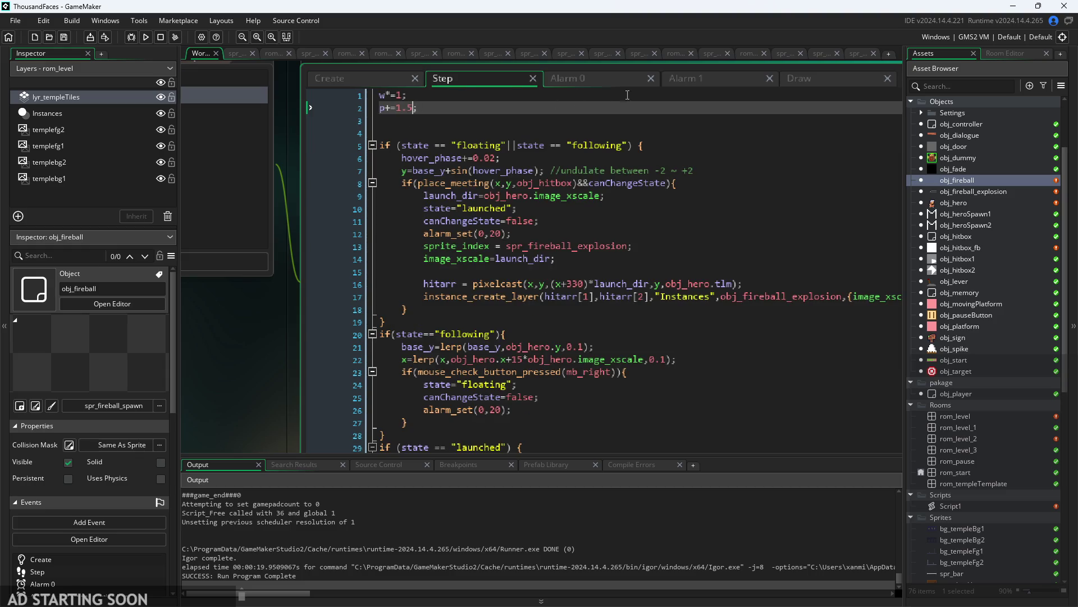
click(709, 76)
click(815, 80)
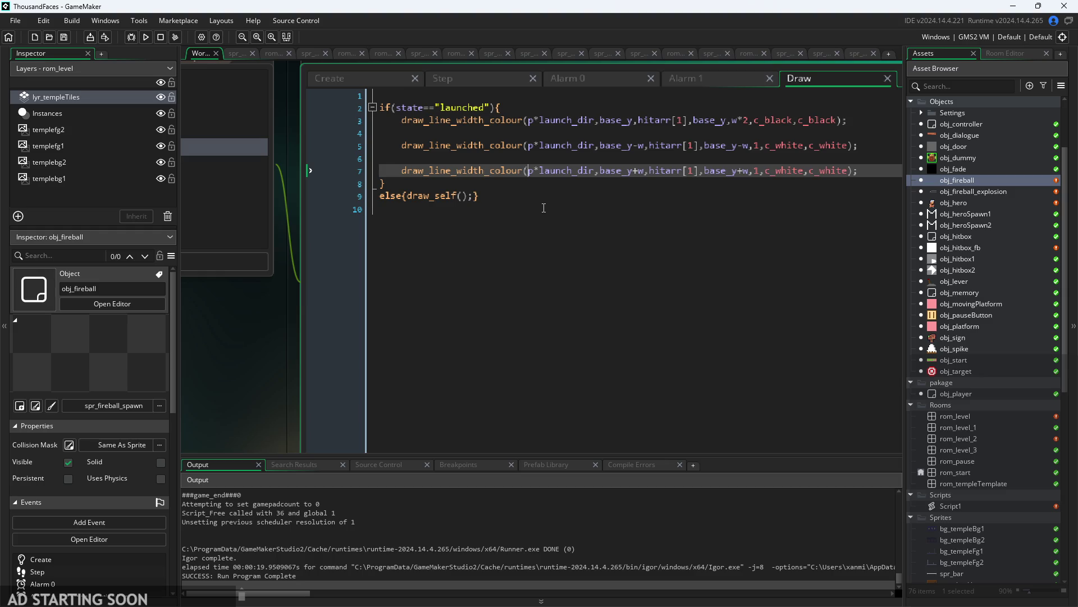
drag(537, 120, 594, 120)
click(594, 120)
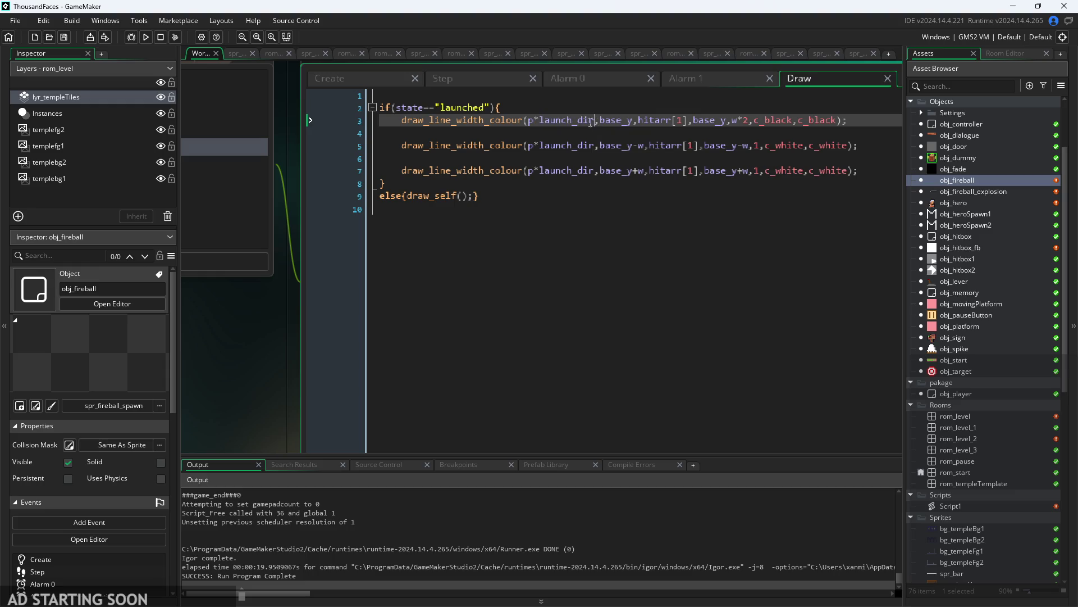
key(BackSpace)
key(BackSpace)
key(BackSpace)
click(540, 146)
drag(534, 146, 595, 153)
key(BackSpace)
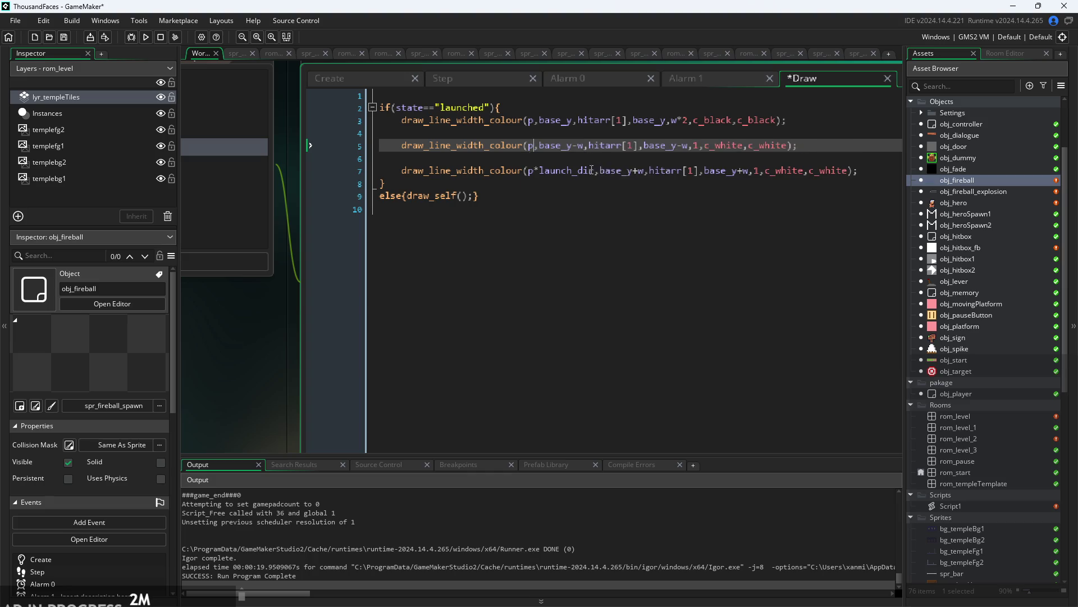
click(542, 179)
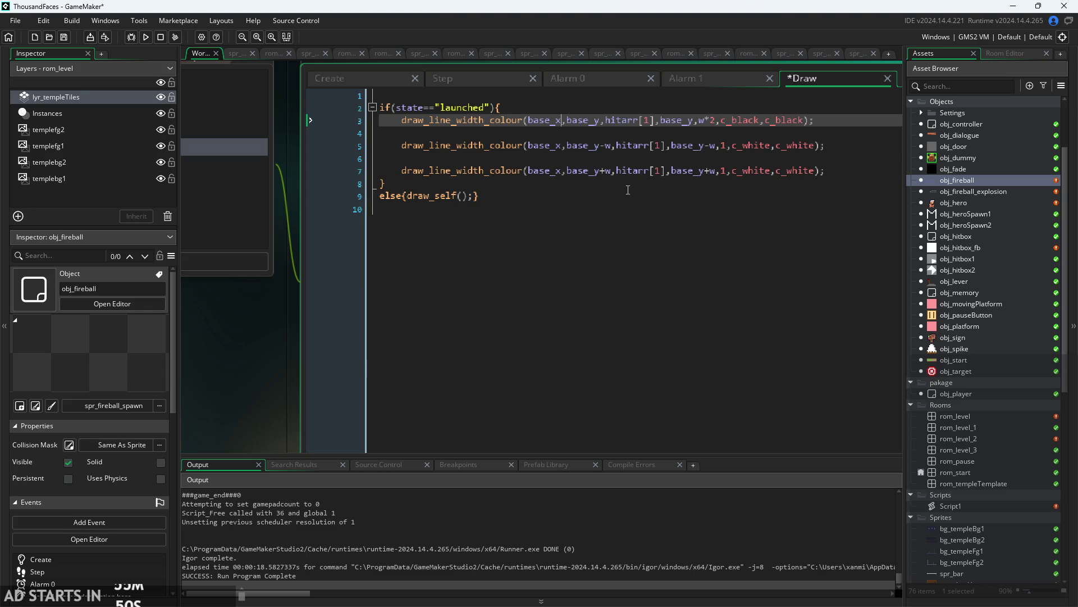
click(628, 188)
- Delete the blank lines above w=1 in the Create event, save, and rebuild the game
click(689, 76)
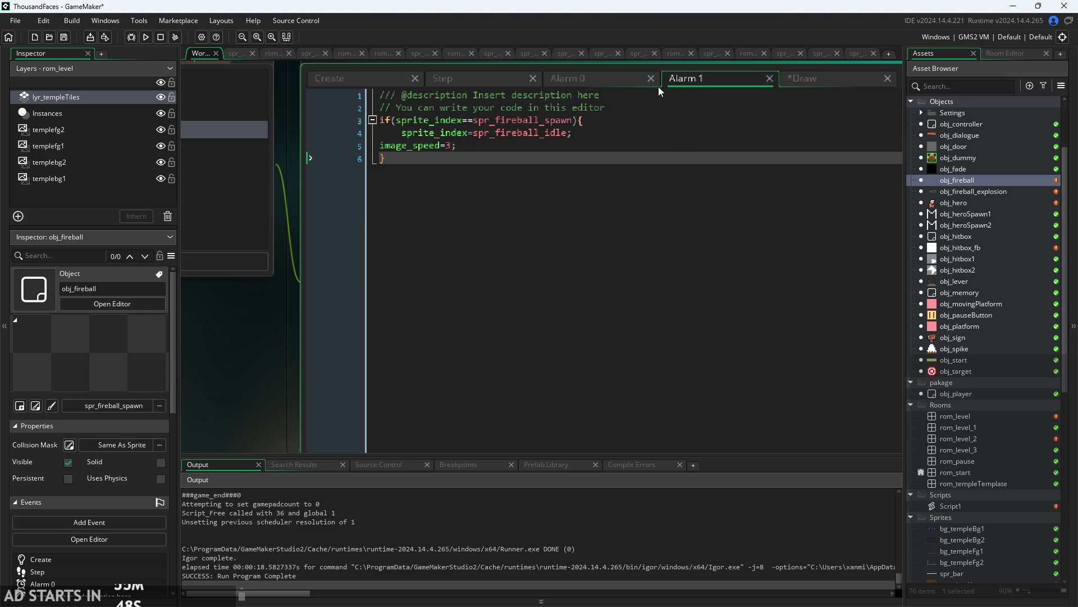
click(548, 80)
click(463, 78)
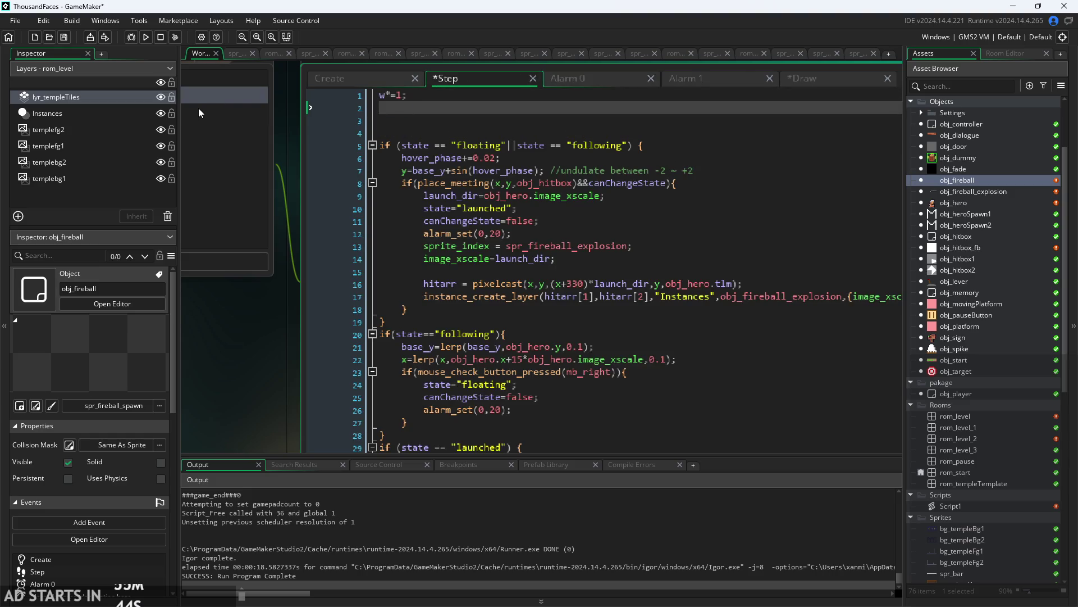
click(337, 80)
click(452, 78)
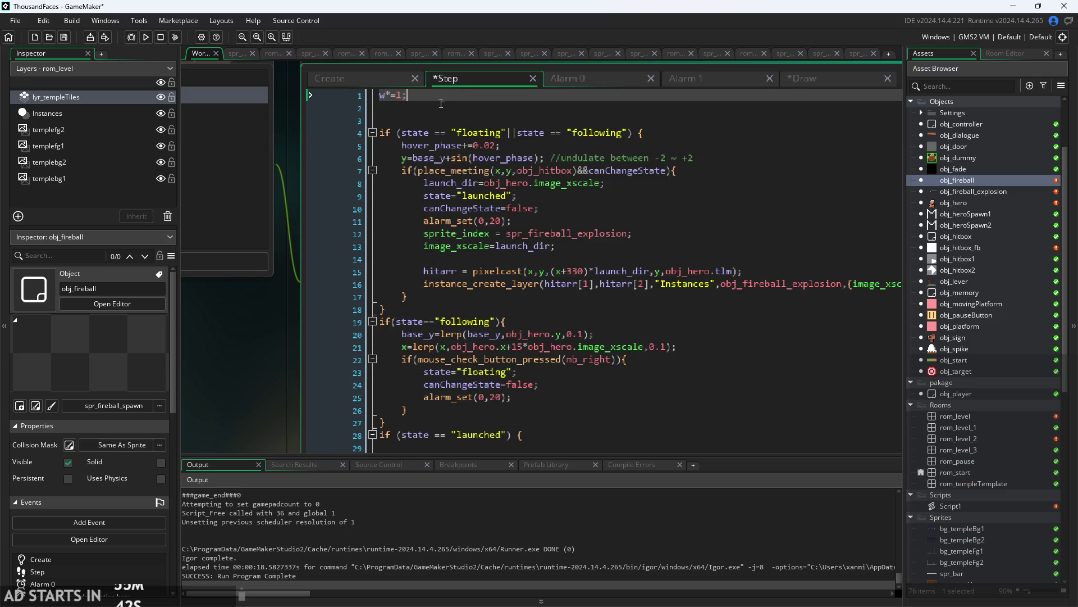
click(345, 80)
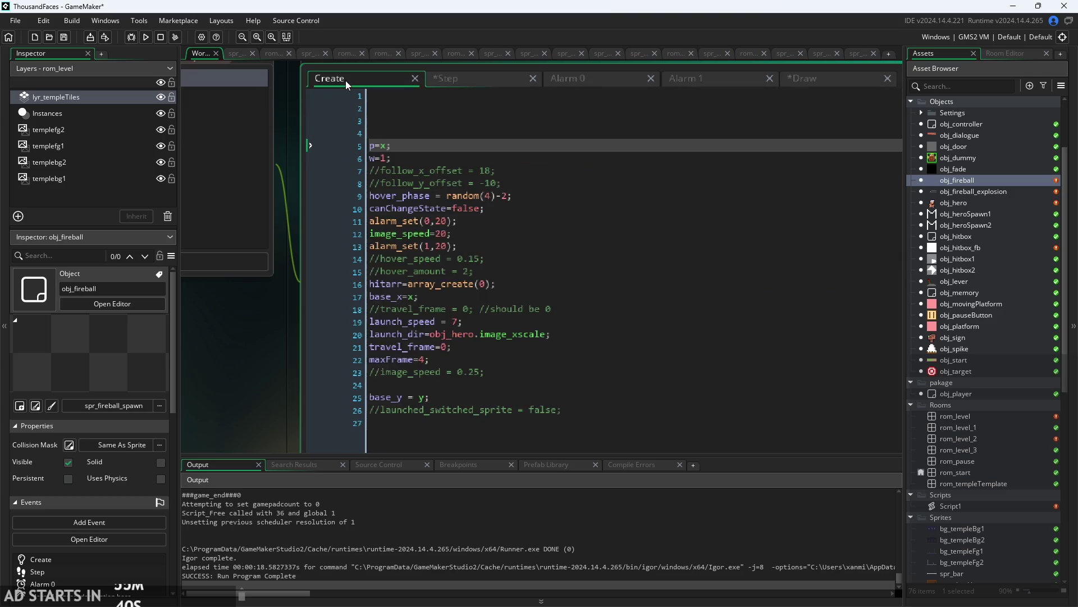
key(BackSpace)
key(BackSpace)
key(BackSpace)
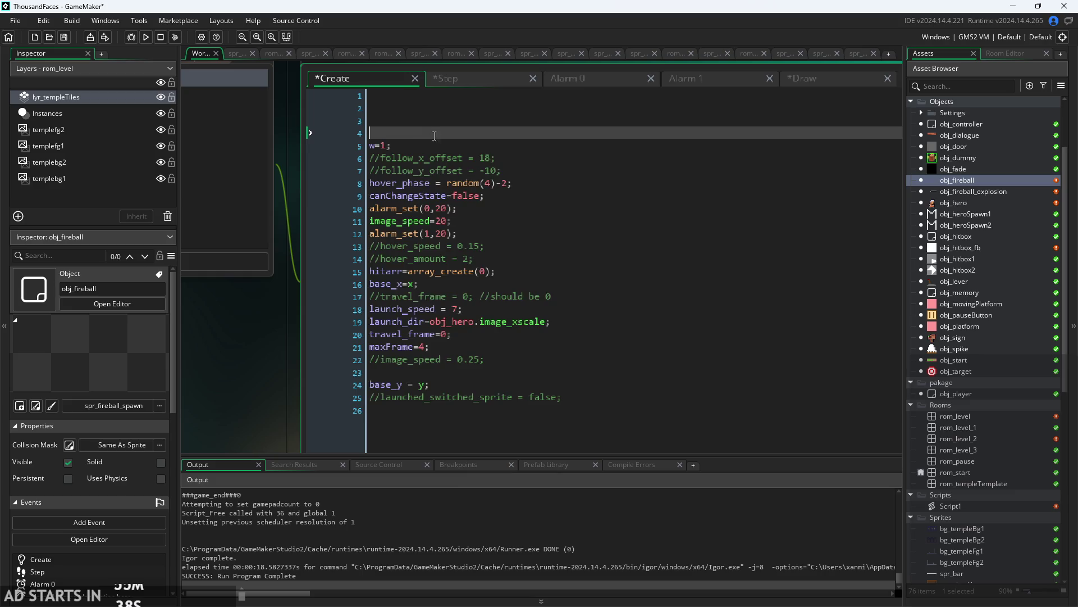
key(Delete)
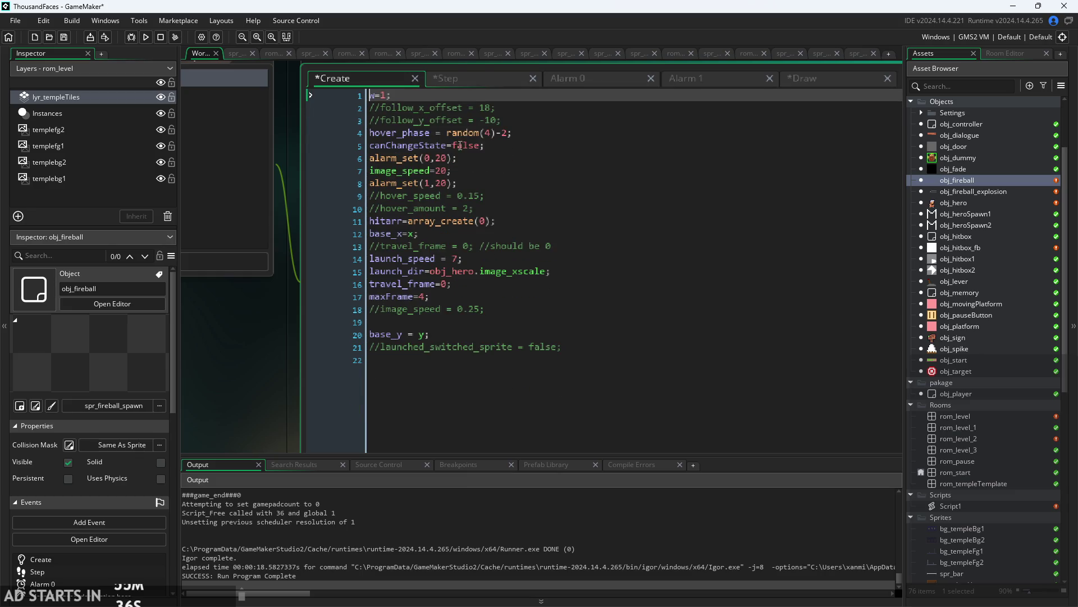
click(543, 118)
key(ctrl+s)
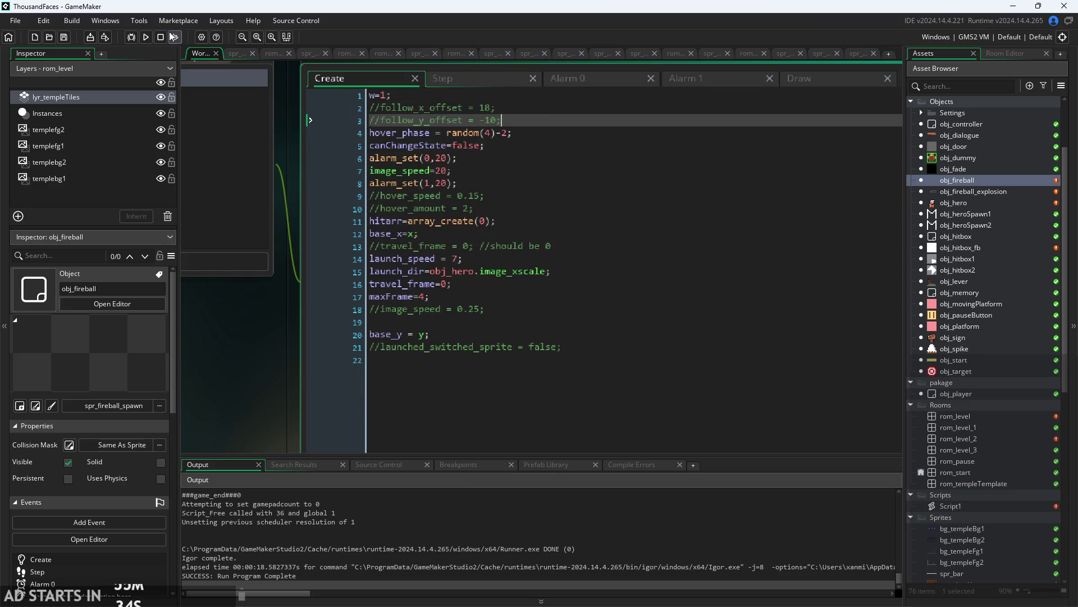
click(146, 40)
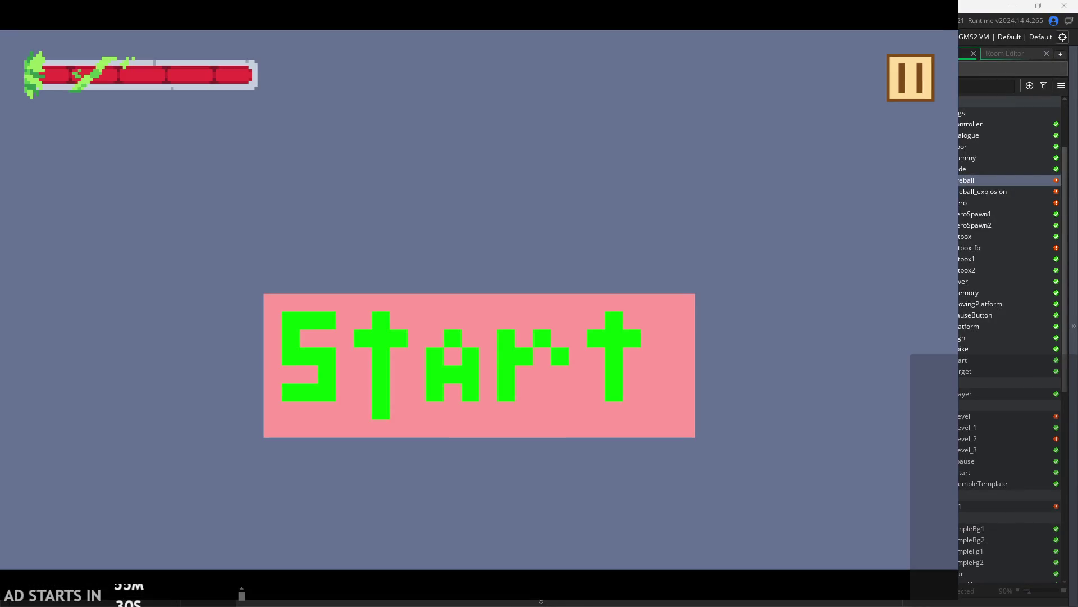
click(638, 349)
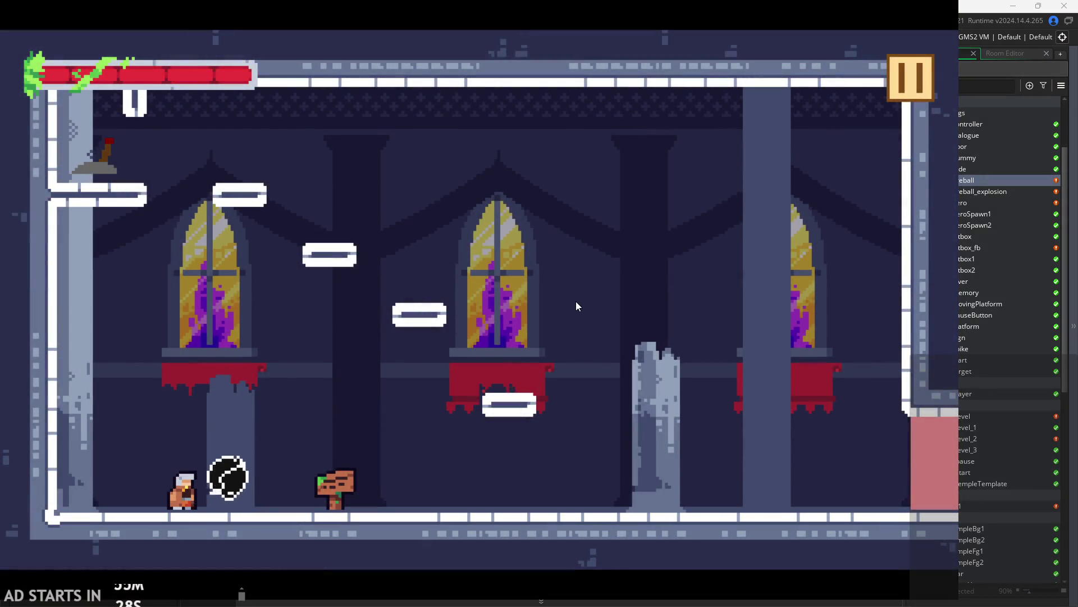
key(Right)
key(space)
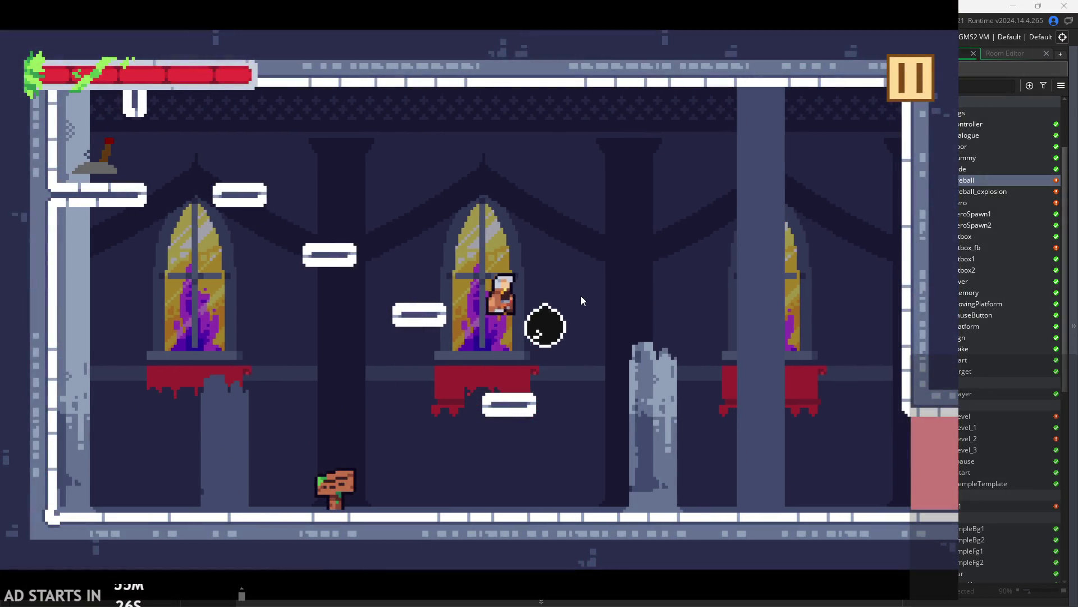
key(Right)
key(Left)
key(space)
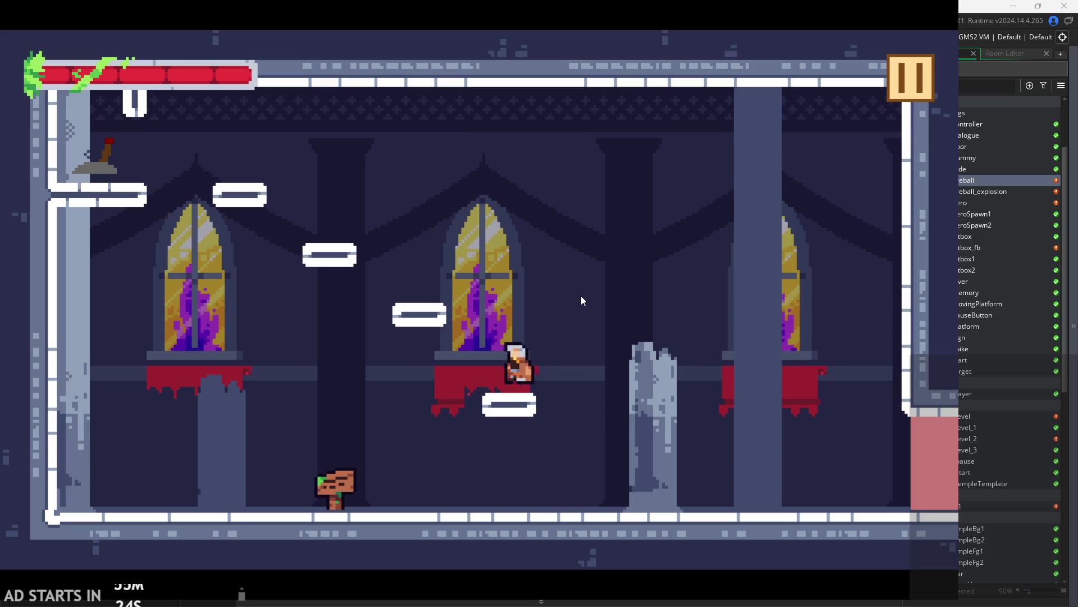
key(Right)
key(space)
key(Left)
key(Left)
key(space)
key(Right)
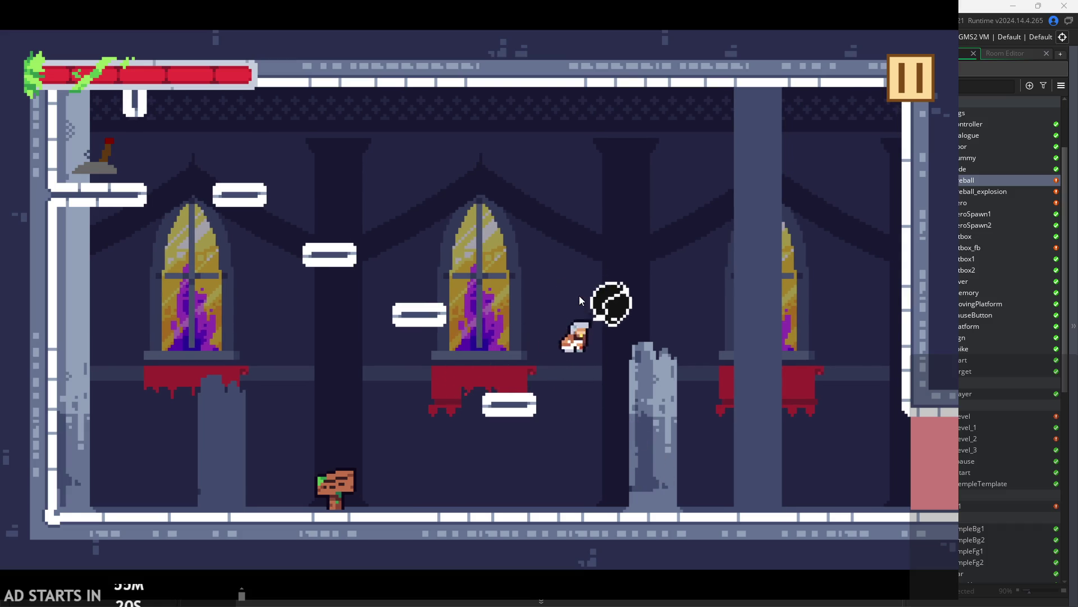
key(Left)
key(space)
key(Right)
key(Left)
key(space)
click(909, 81)
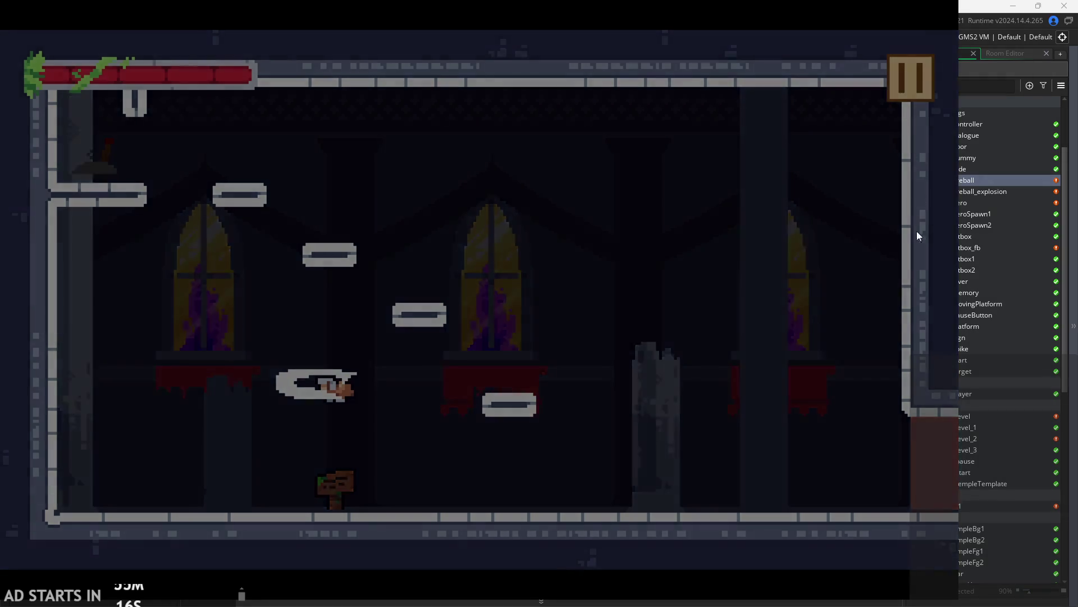
click(820, 497)
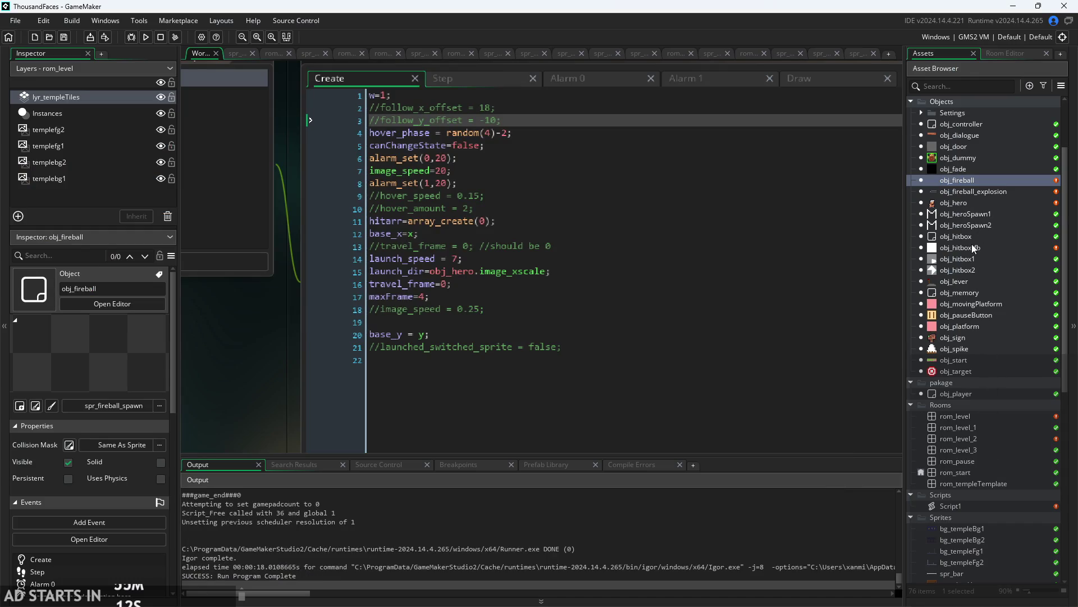
- Open obj_controller and review its Create and Draw GUI event code
double_click(965, 125)
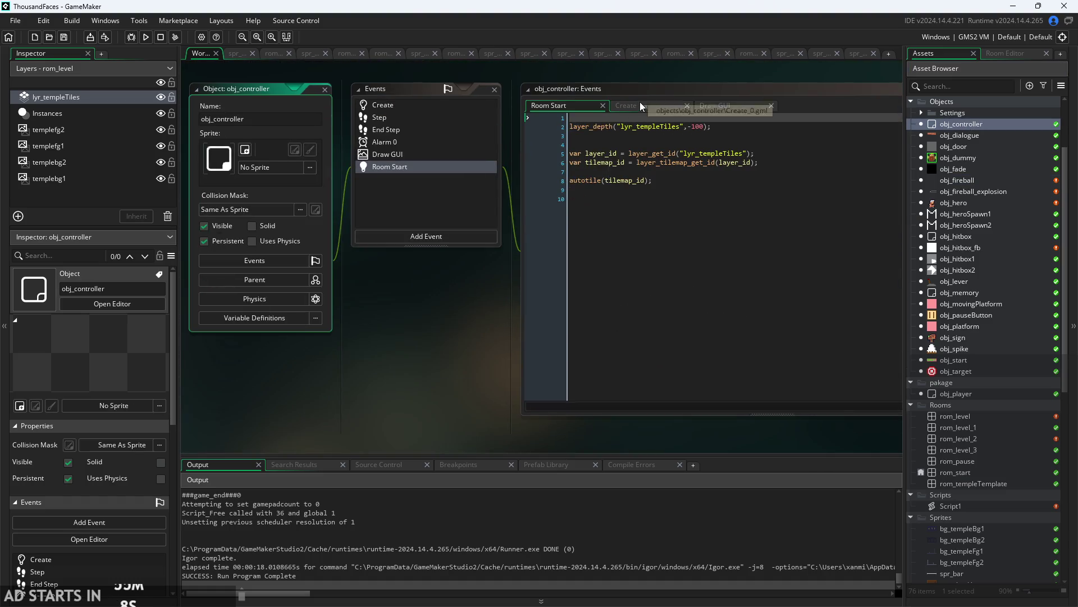
click(640, 104)
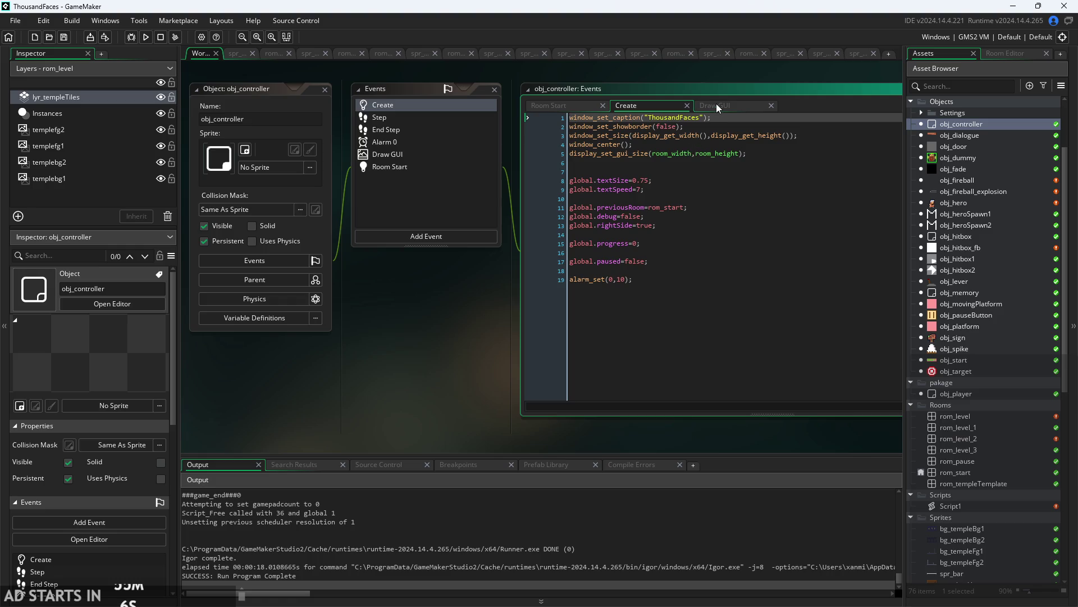
click(718, 107)
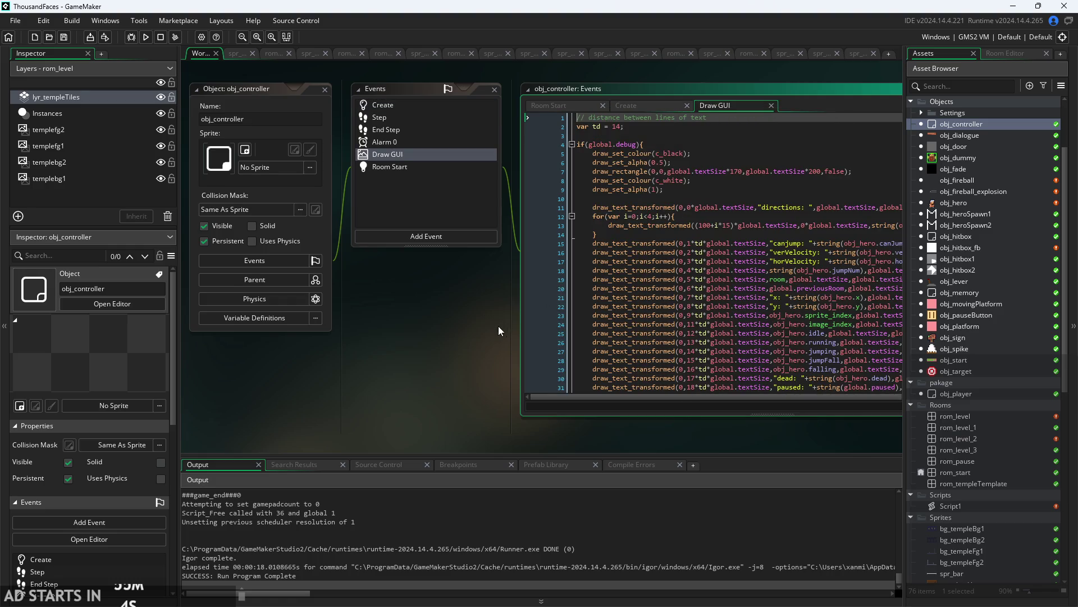
drag(500, 329, 270, 360)
scroll(385, 332, down, 7)
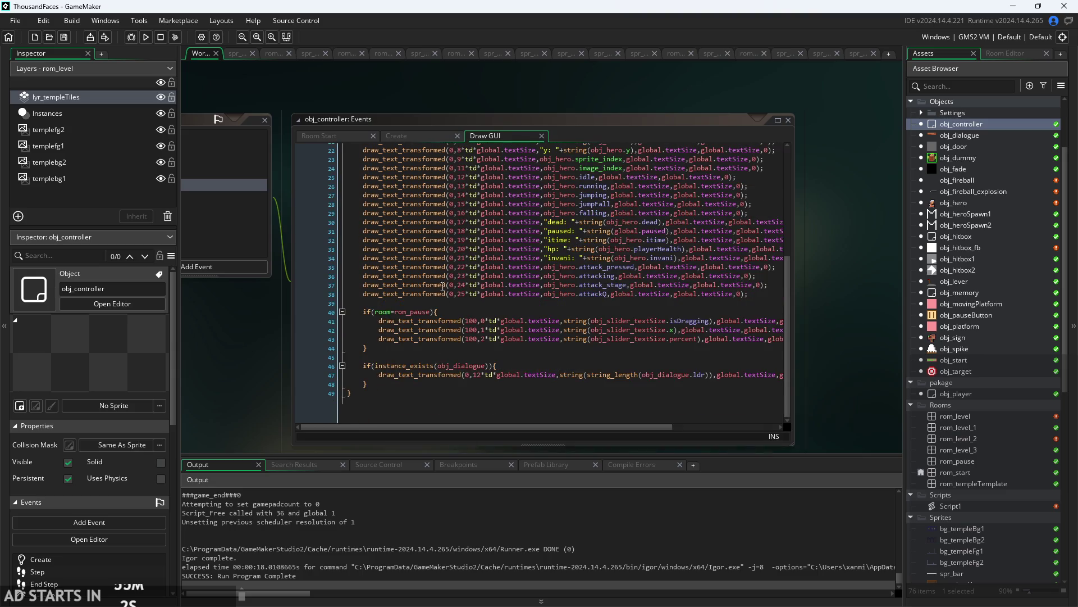
- Browse the Room Start, End Step, and Step events, then display the Alarm 0 parallax code
click(420, 134)
click(325, 139)
drag(260, 293, 539, 326)
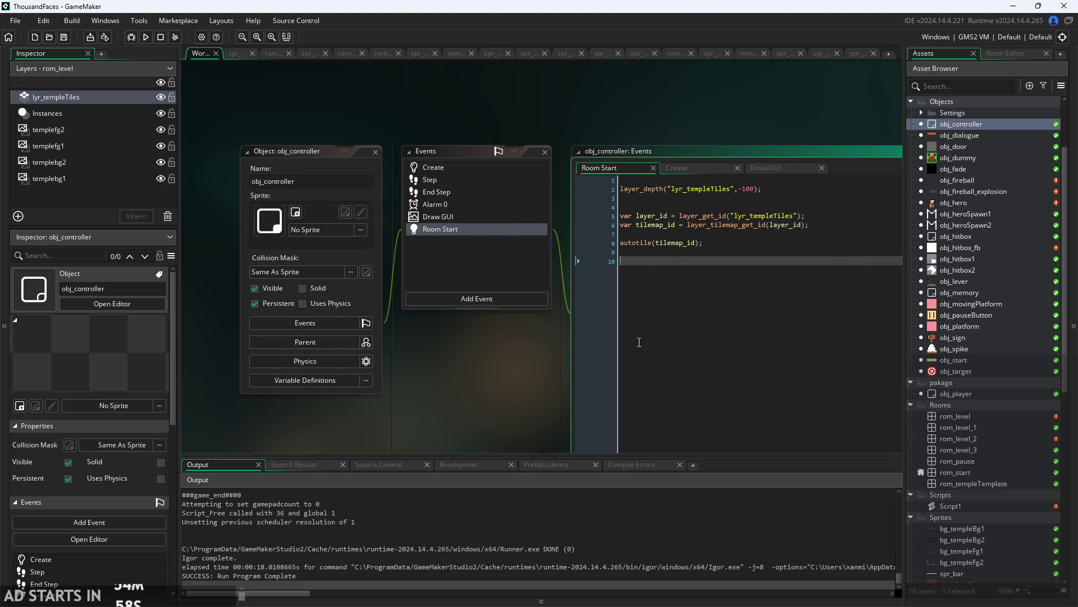
click(470, 190)
click(472, 181)
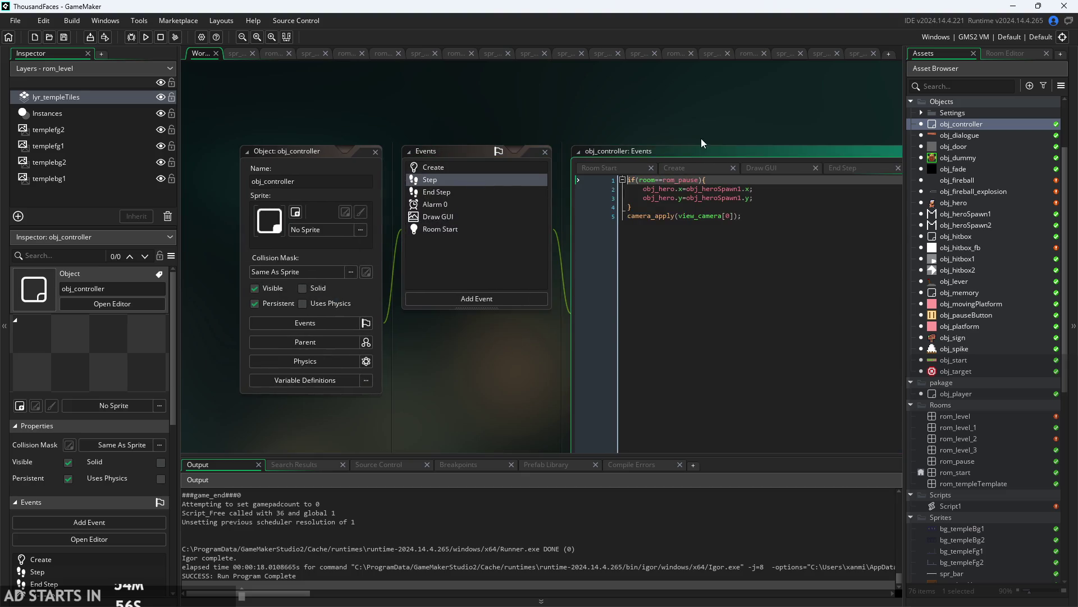
drag(674, 142, 473, 117)
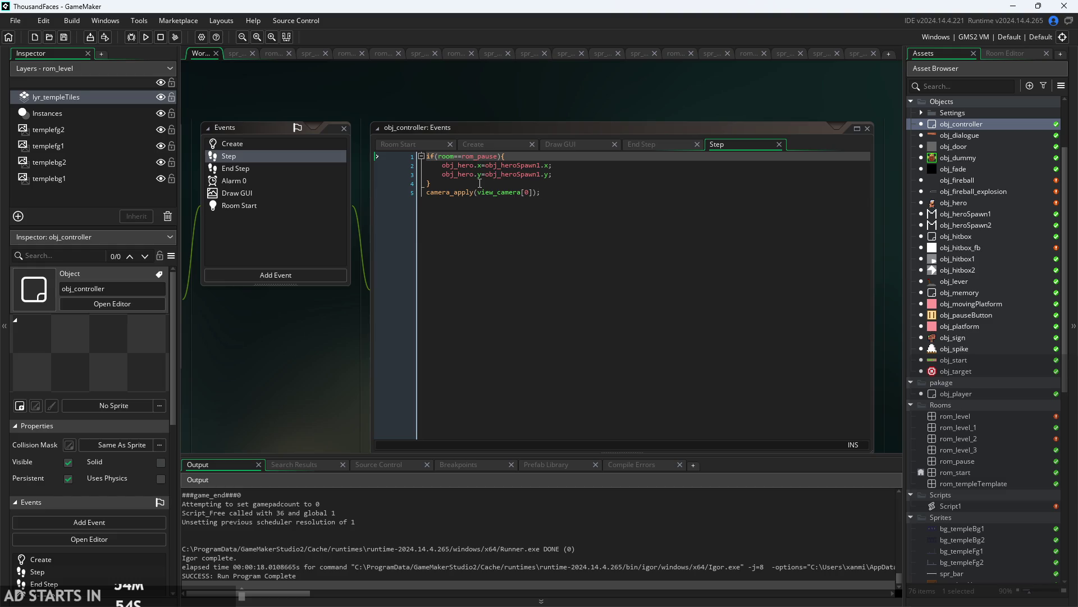
click(259, 142)
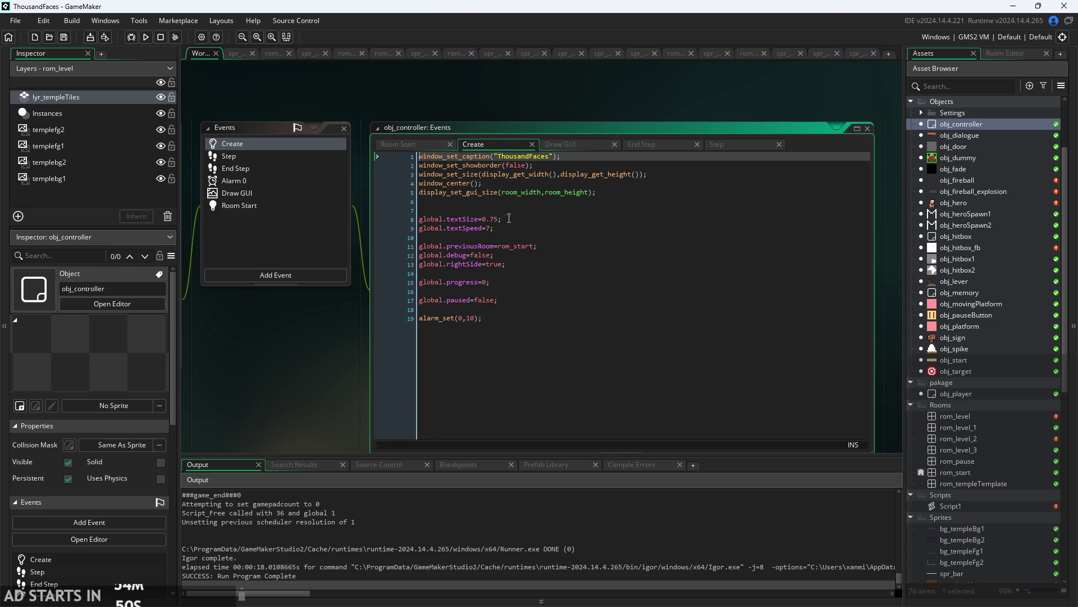
click(539, 219)
click(265, 167)
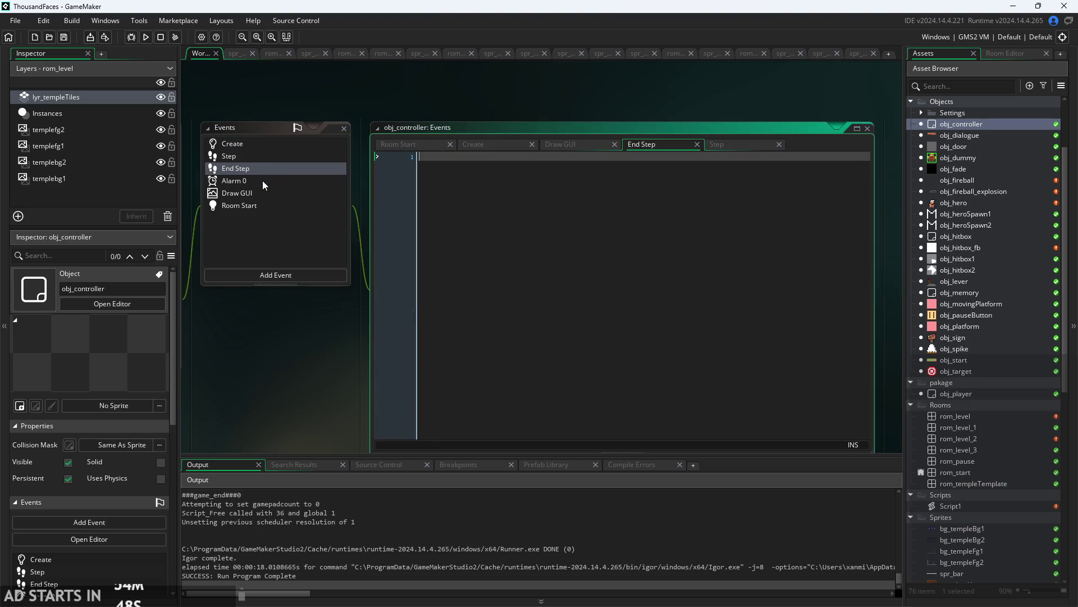
click(261, 180)
ctrl+scroll(570, 232, up, 3)
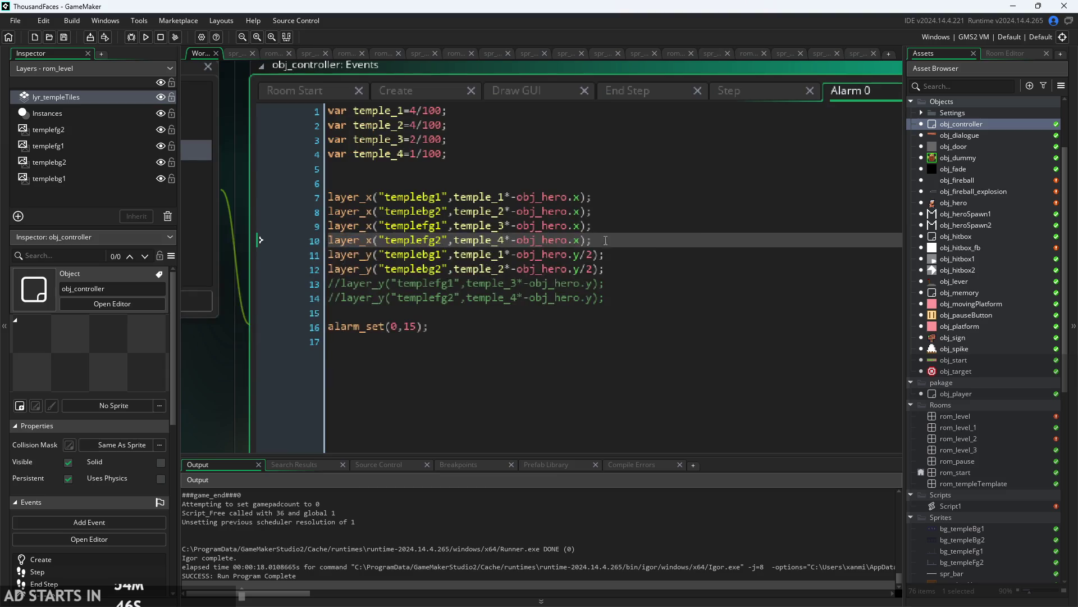
- Inspect the Alarm 0 code's empty and commented-out lines around the layer_x calls
click(550, 254)
click(551, 211)
click(500, 190)
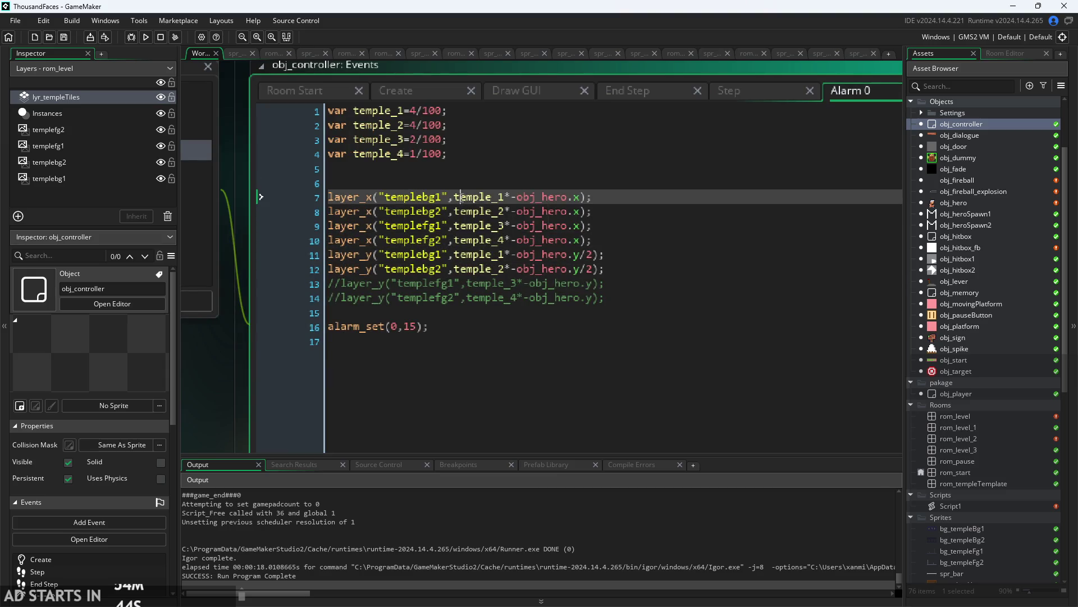
click(465, 177)
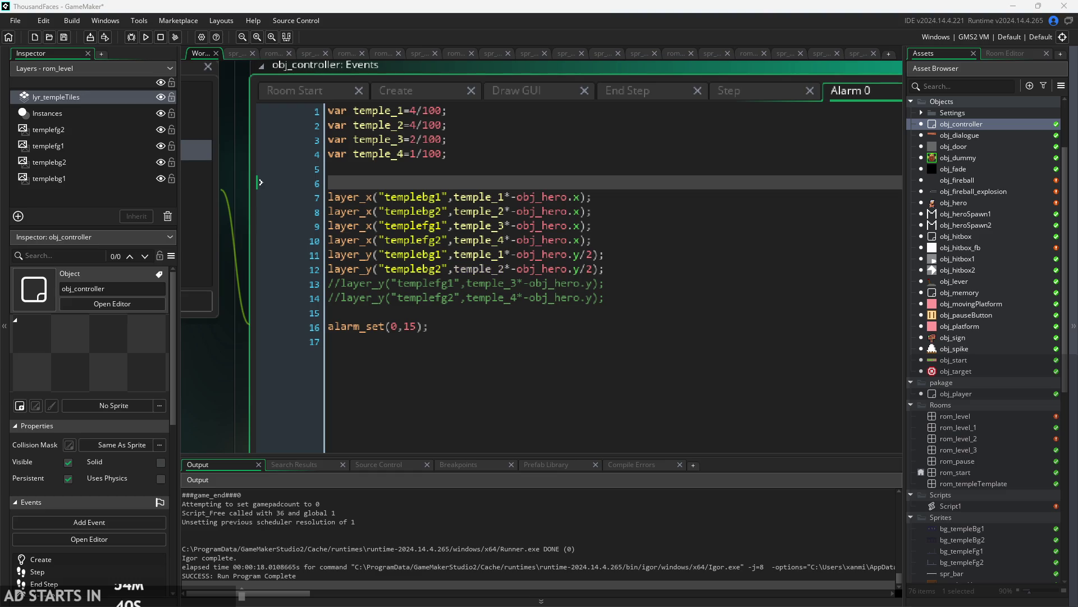
click(530, 312)
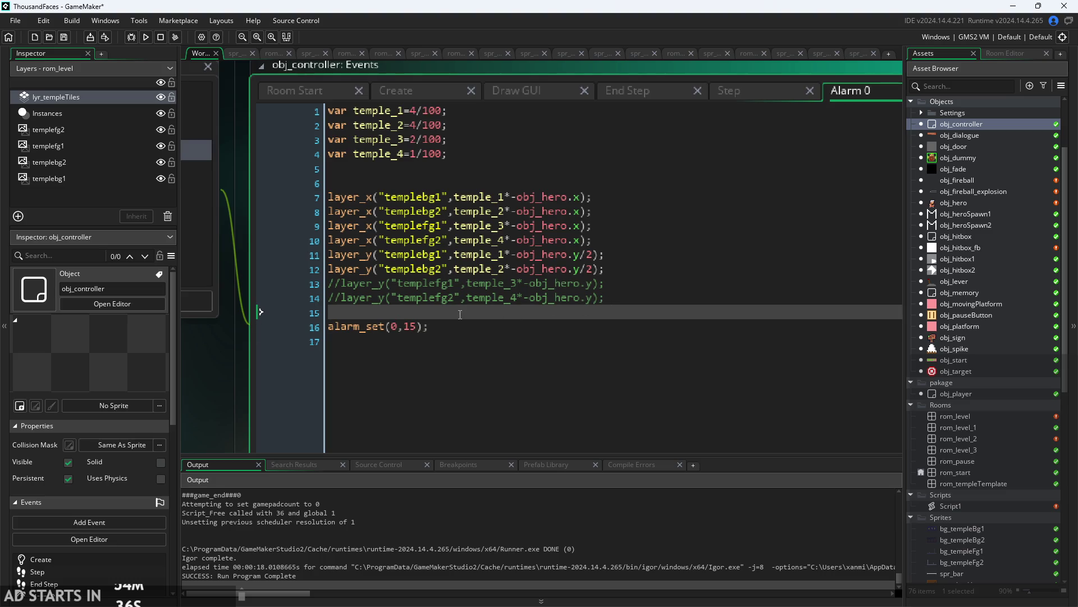
click(555, 297)
click(623, 270)
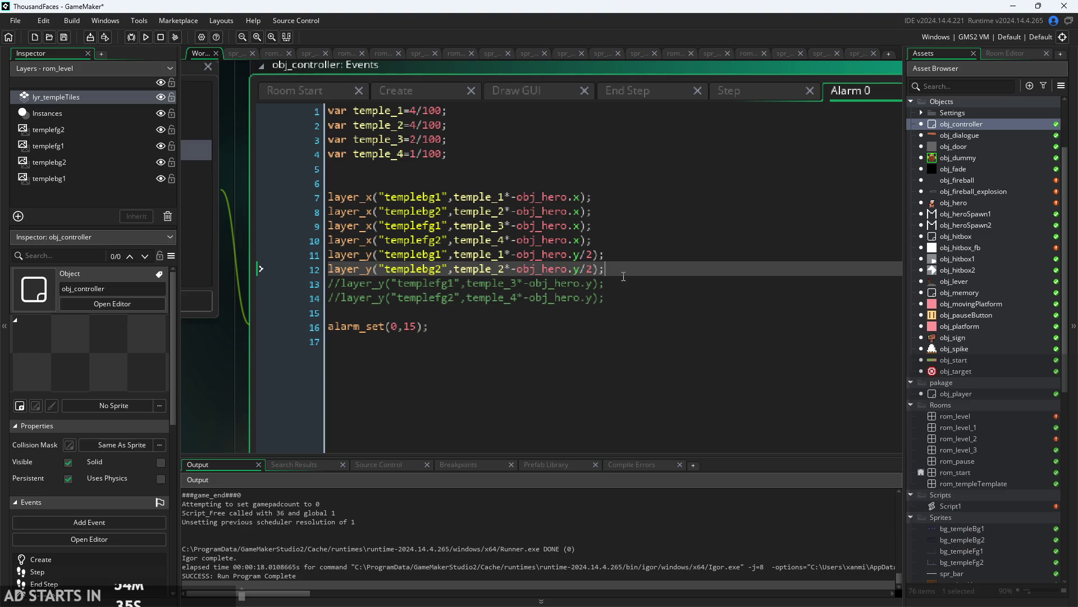
click(626, 315)
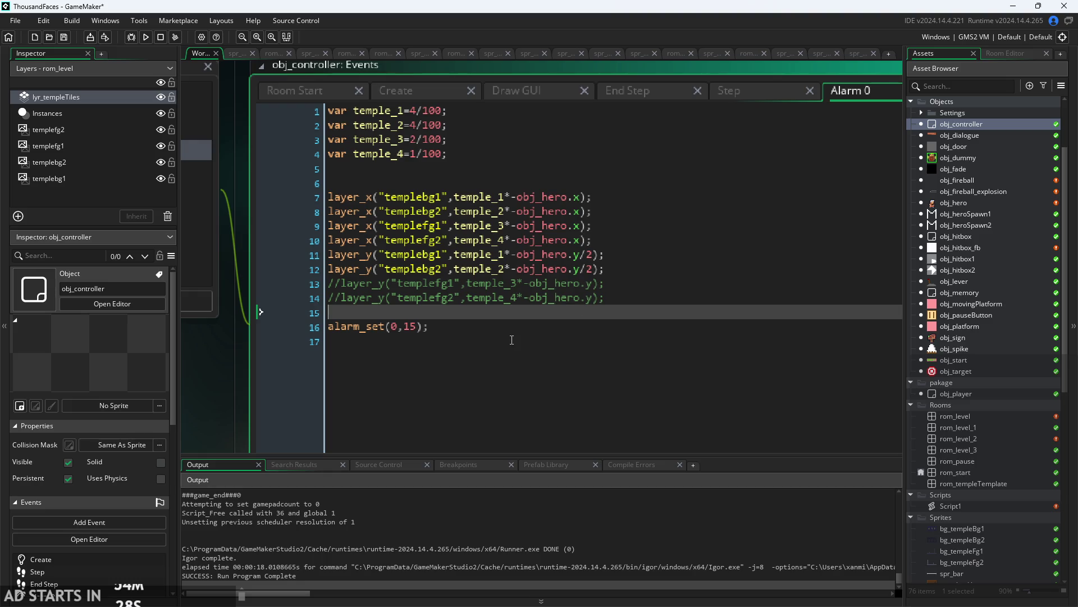
- Delete the alarm_set(0,15) line and the two commented layer_y lines from Alarm 0
shift+click(490, 330)
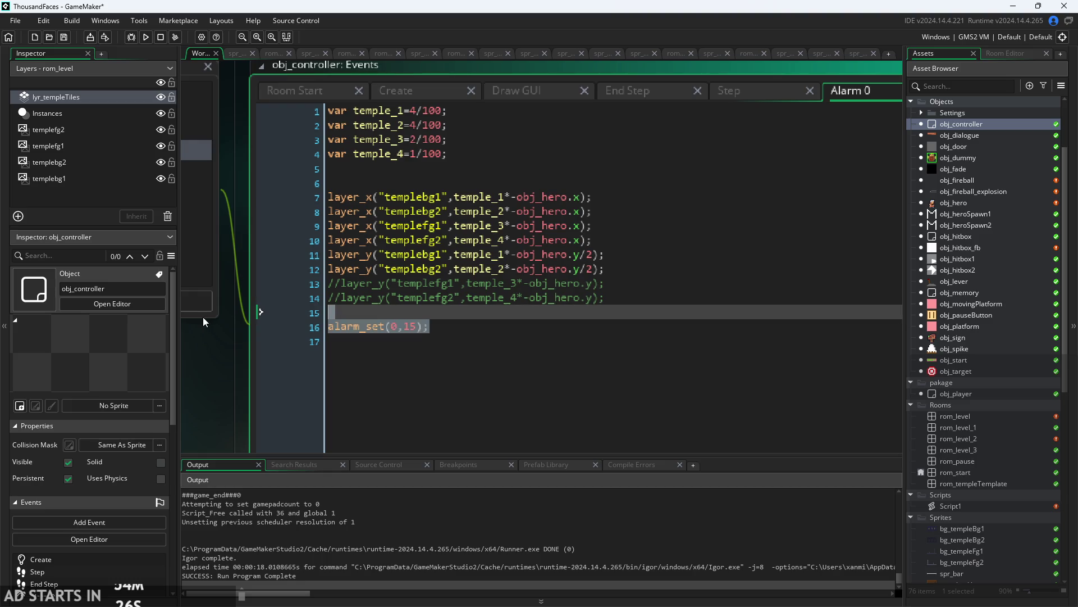
key(BackSpace)
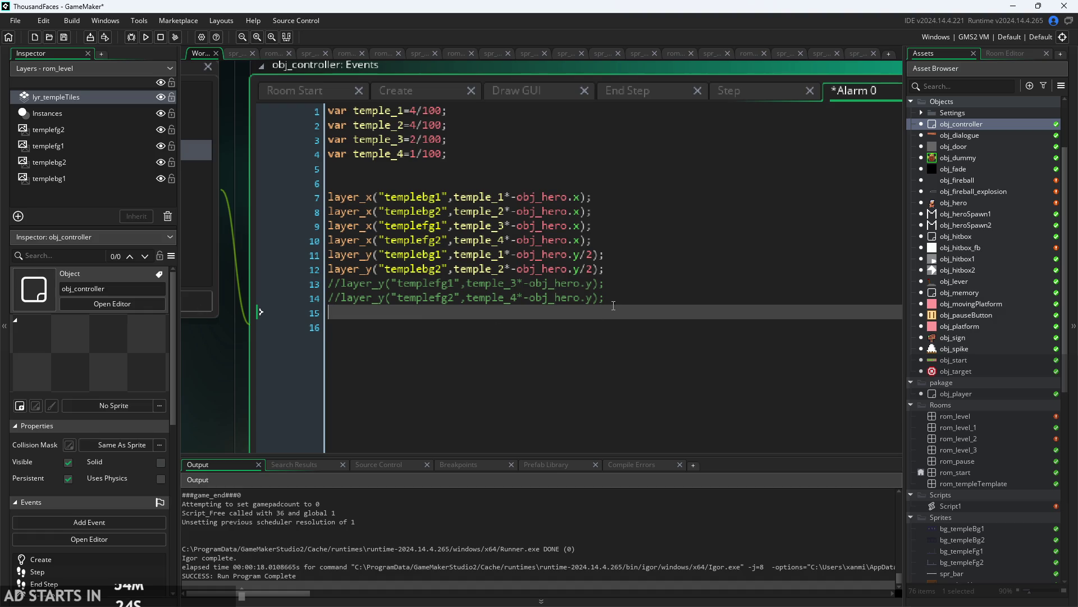
key(shift+Up)
key(shift+Up)
key(BackSpace)
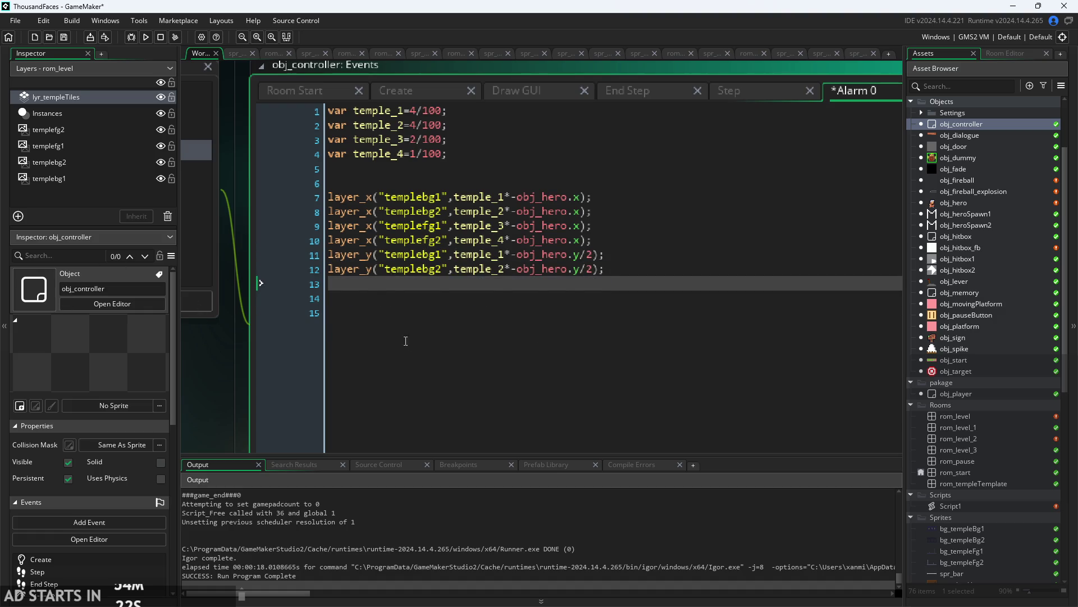
key(BackSpace)
mouse_move(636, 268)
mouse_down()
mouse_move(224, 153)
mouse_move(151, 207)
mouse_move(159, 196)
mouse_up()
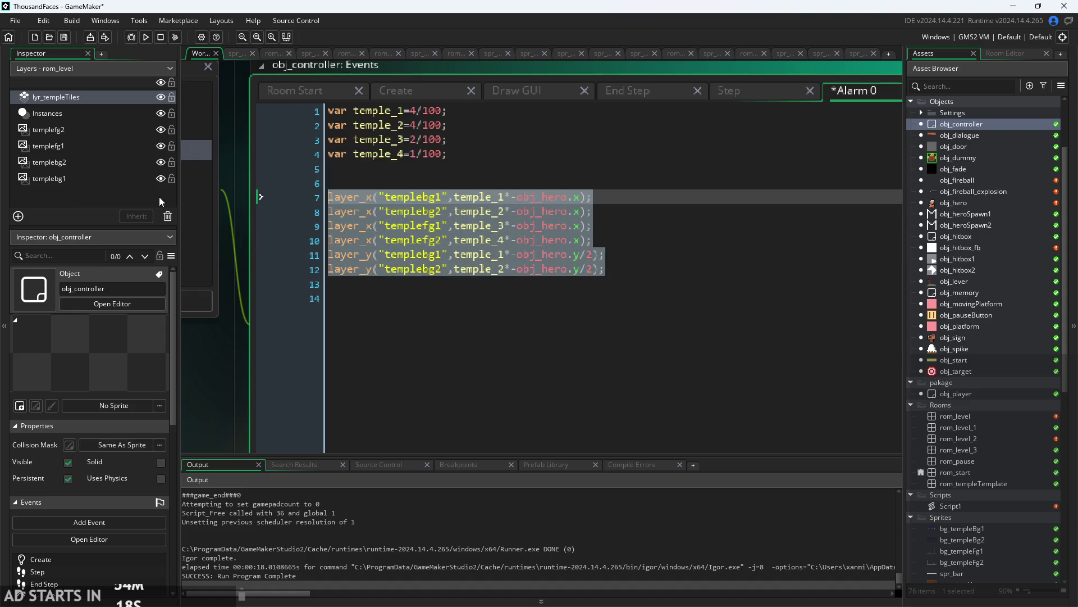
click(511, 201)
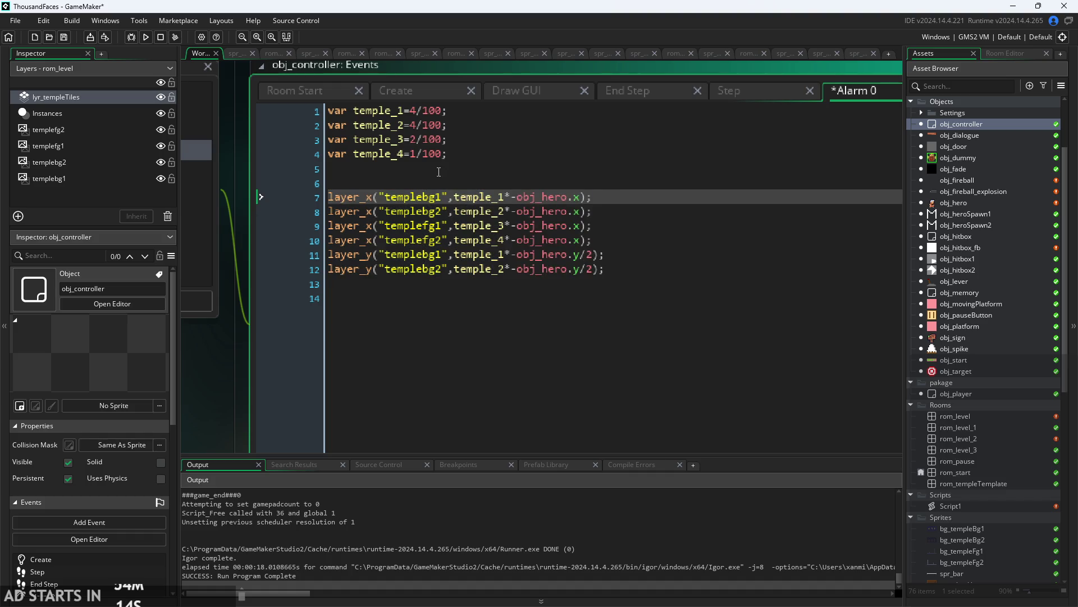
key(Up)
key(Up)
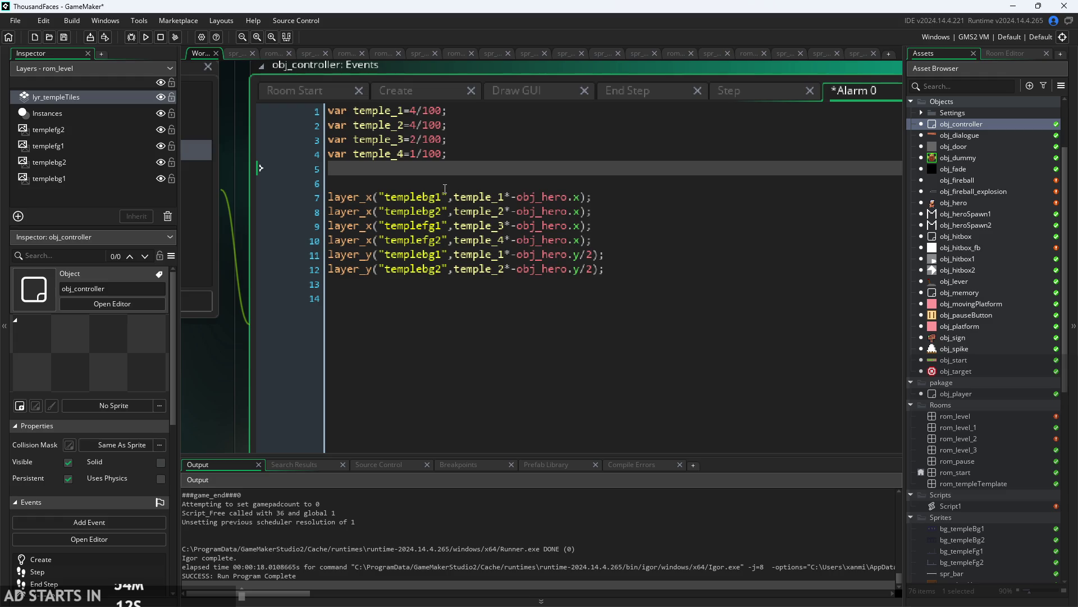